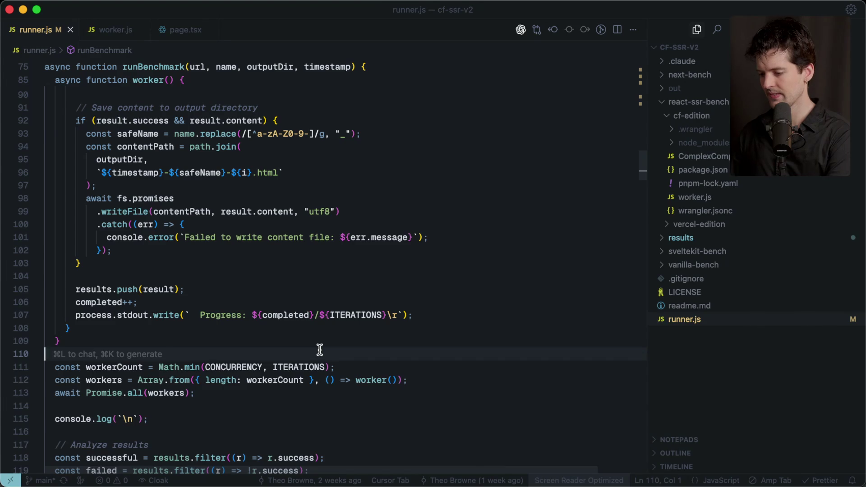
# Step: Switch from Cursor's runner.js script to Zen Browser's Twitch Stream Manager chat
pyautogui.press('super+Tab')
pyautogui.press('super+Tab')
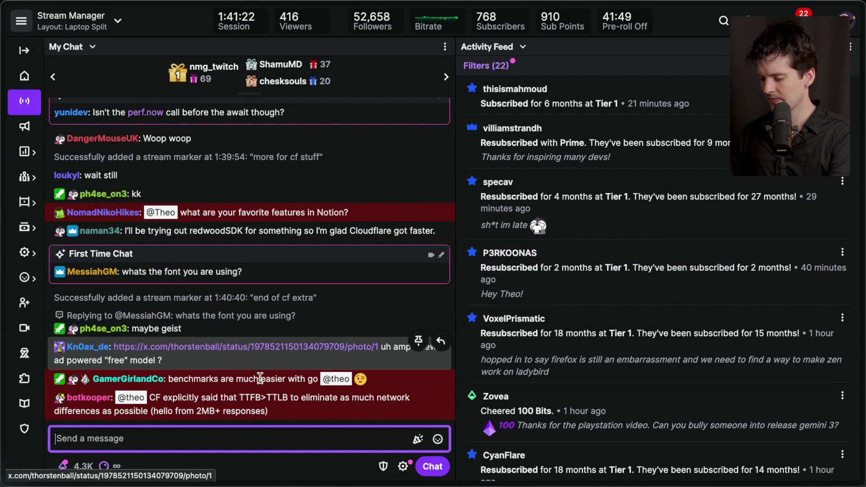
# Step: Highlight the botkooper chat message, then bring up the Ghostty Cloudflare vs Vercel benchmark results
pyautogui.click(160, 396)
pyautogui.tripleClick(294, 409)
pyautogui.click(294, 409)
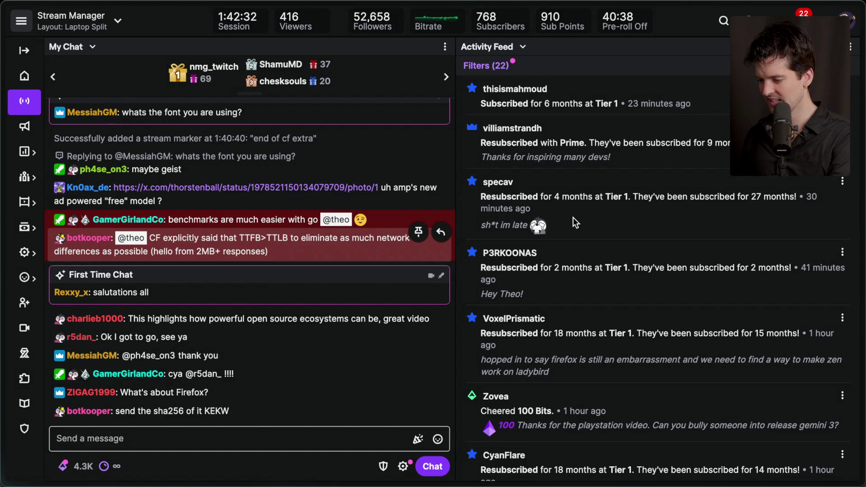
pyautogui.press('super+Tab')
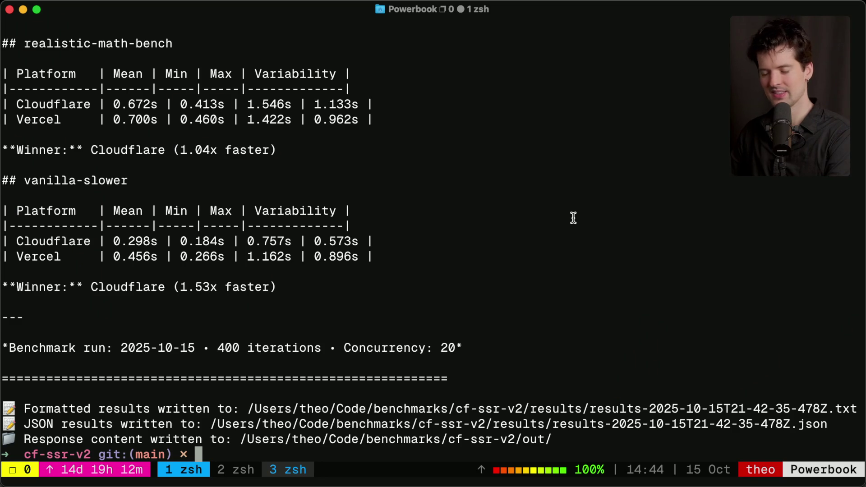
# Step: Scroll back through earlier benchmark output in tmux copy mode, then return to Twitch chat
pyautogui.hotkey('ctrl', 'b')
pyautogui.press('[')
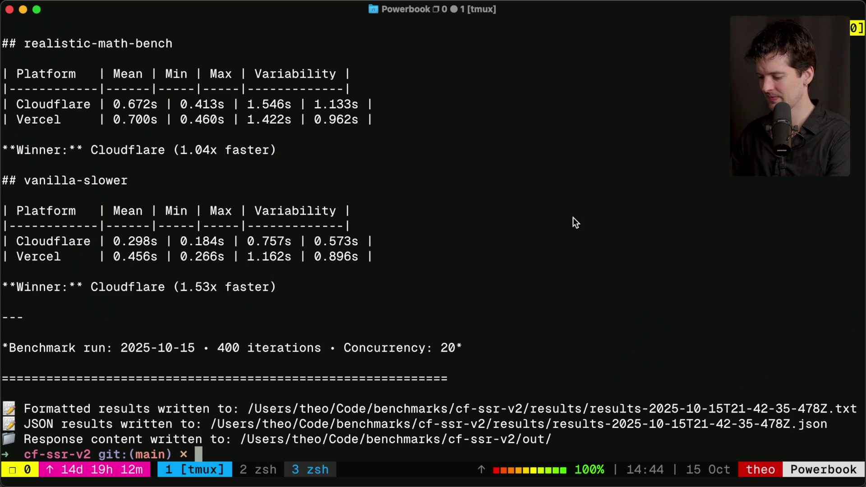
pyautogui.press('pageup')
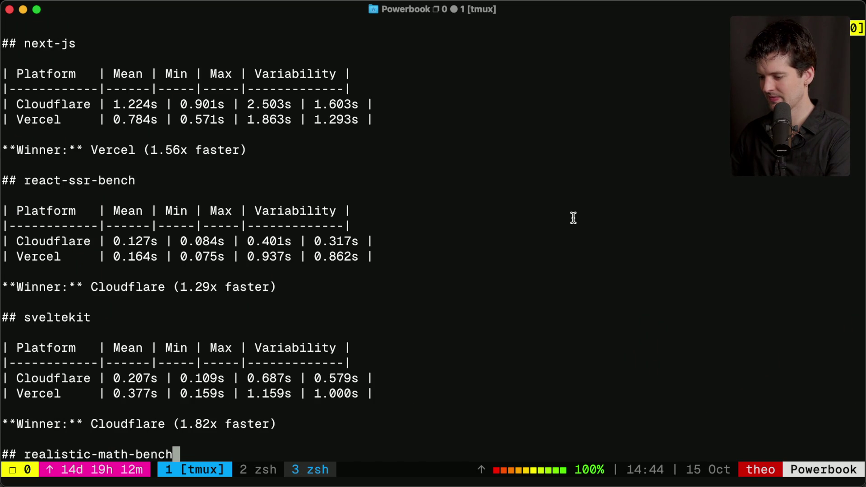
pyautogui.scroll(-4, 574, 218)
pyautogui.scroll(-4, 573, 218)
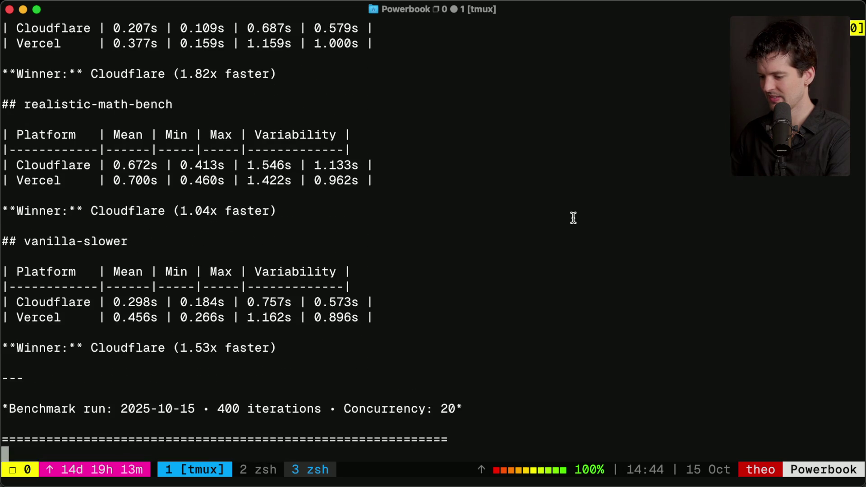
pyautogui.scroll(-2, 574, 218)
pyautogui.press('super+Tab')
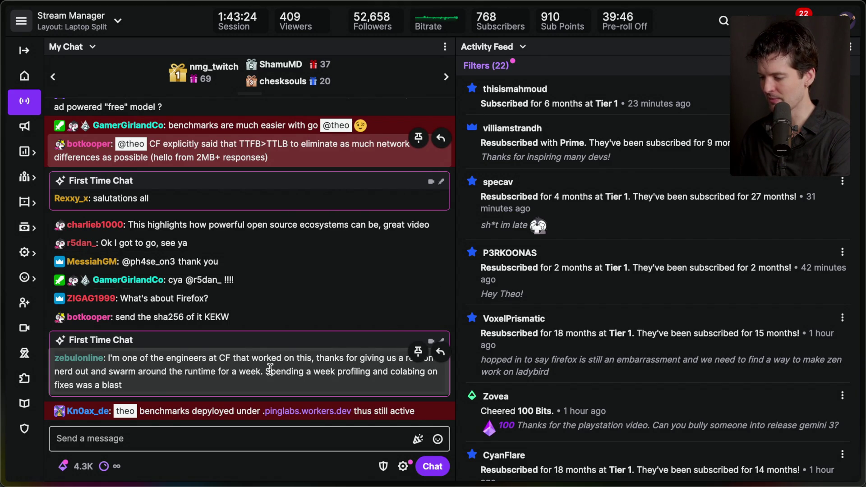
pyautogui.moveTo(266, 371); pyautogui.dragTo(283, 385)
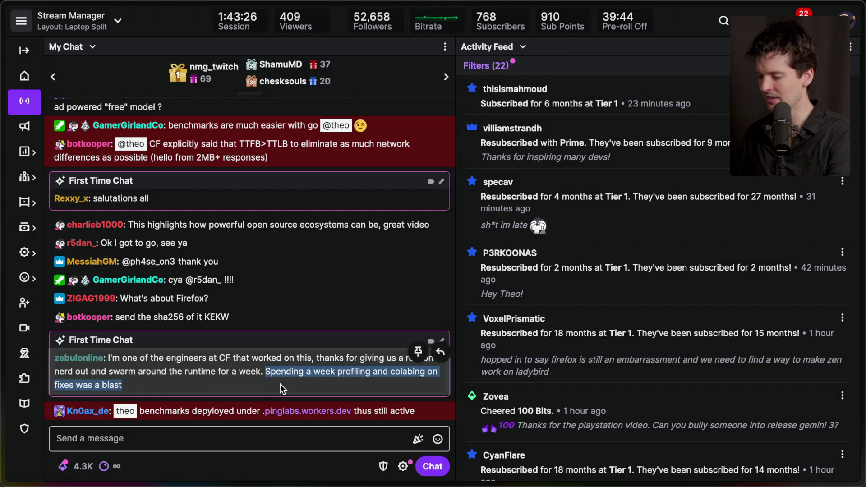
pyautogui.click(280, 383)
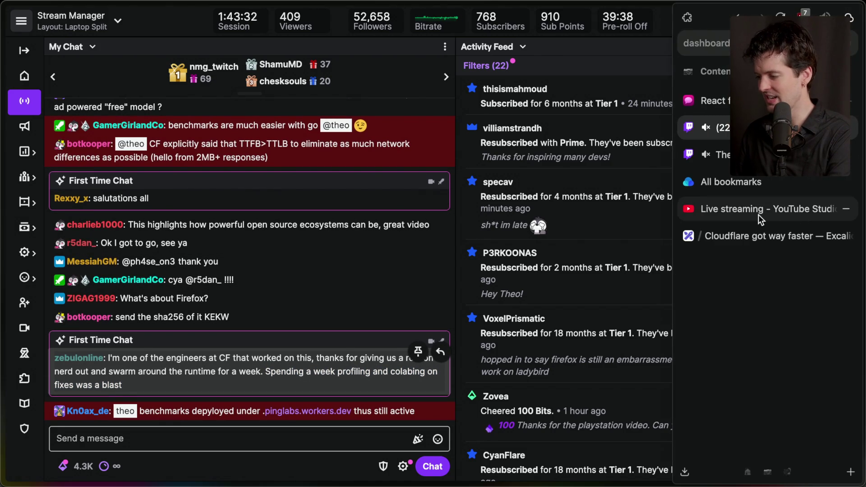
pyautogui.press('super+Tab')
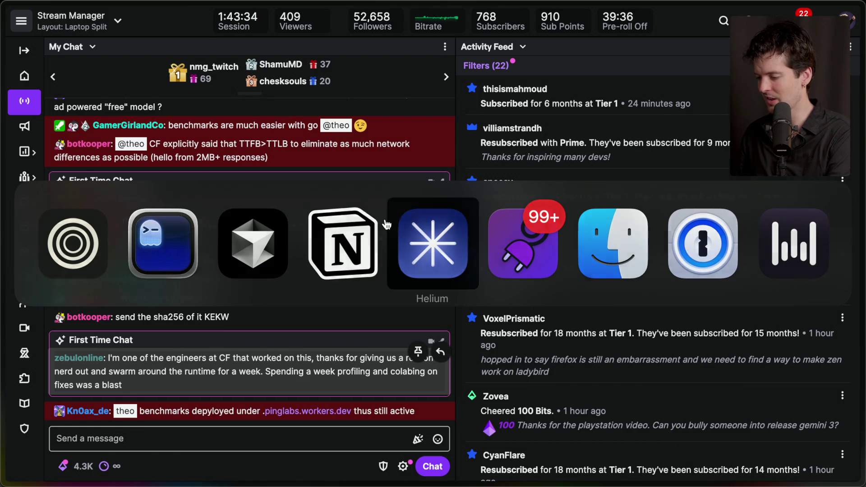
pyautogui.click(408, 228)
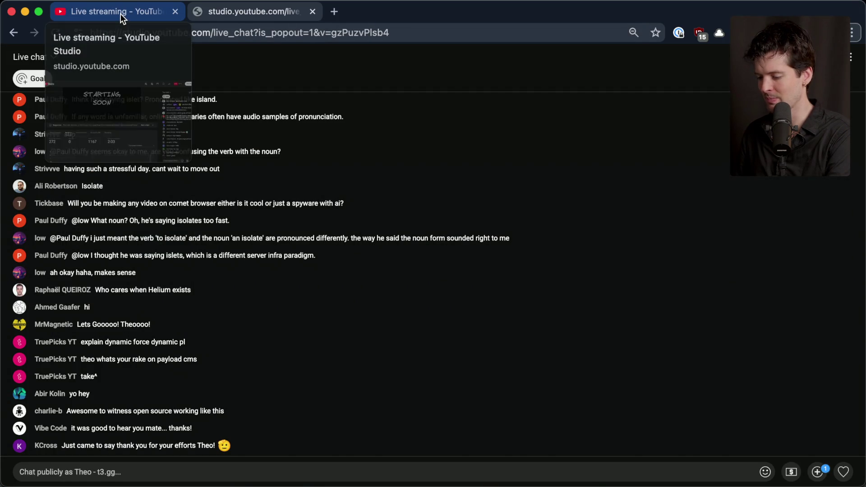
pyautogui.click(120, 13)
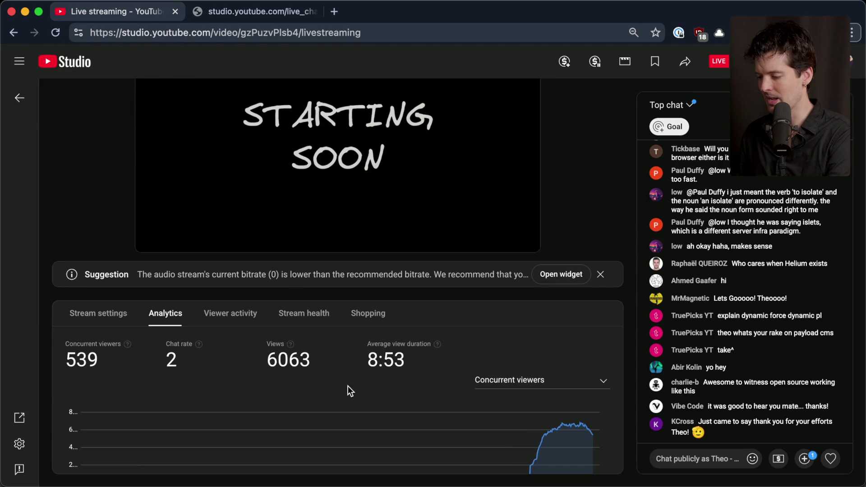
pyautogui.hotkey('ctrl', 'Tab')
pyautogui.press('super+Tab')
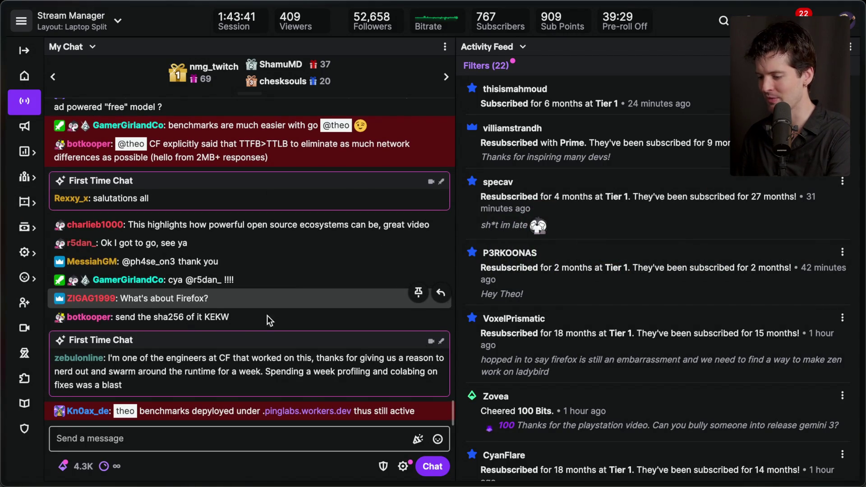
# Step: Allow the viewer message held by AutoMod so it appears in Twitch chat
pyautogui.moveTo(862, 239)
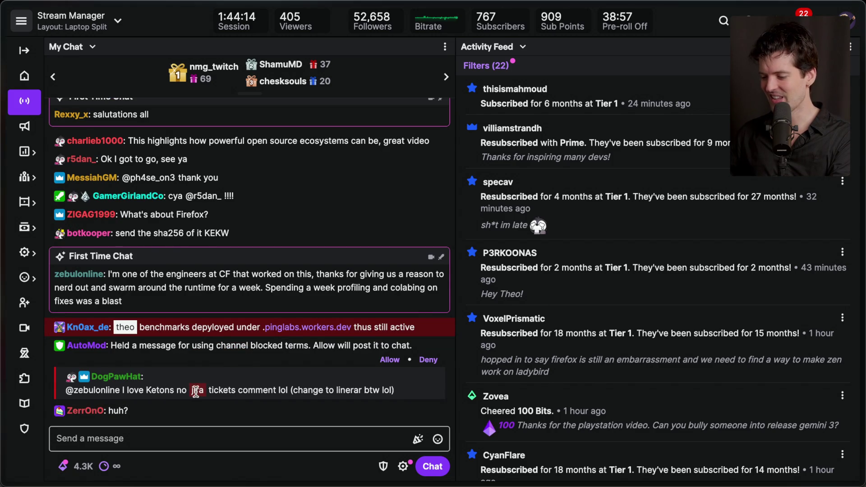
pyautogui.click(389, 360)
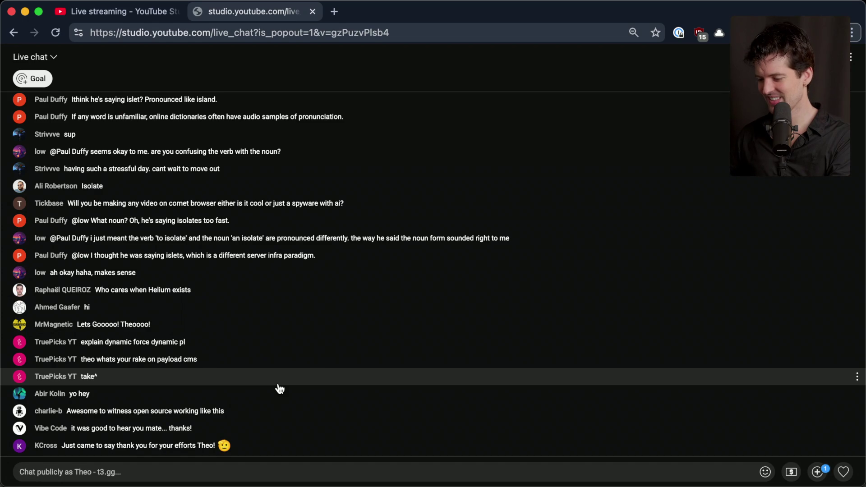
# Step: Cycle past Cursor and YouTube chat to glance at Notion's To Stream list, then return to Zen
pyautogui.press('super+Tab')
pyautogui.press('super+Tab')
pyautogui.press('super+Tab')
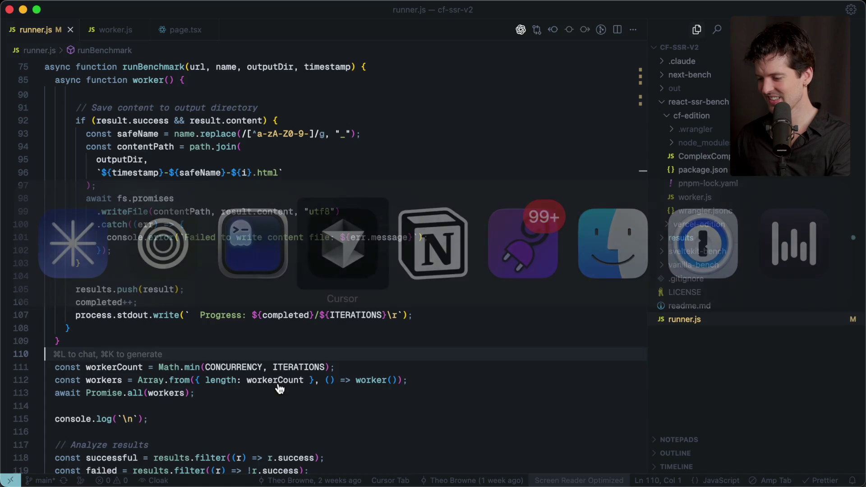
pyautogui.press('super+Tab')
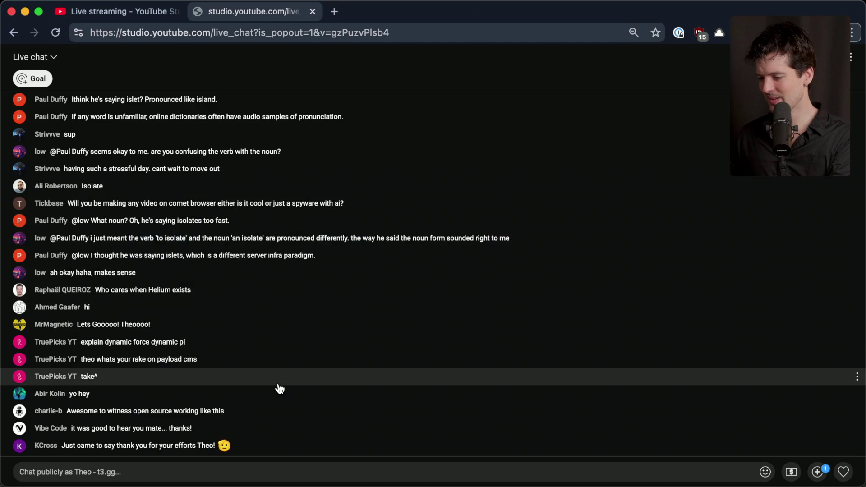
pyautogui.press('super+Tab')
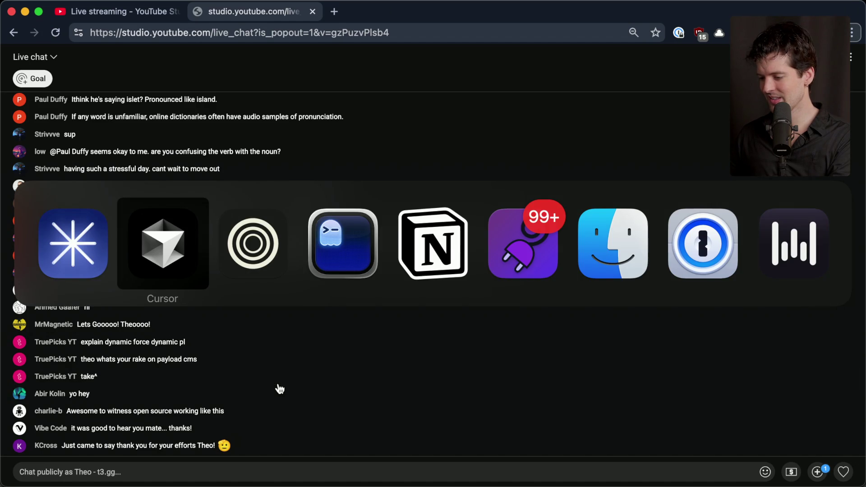
pyautogui.press('super+Tab')
pyautogui.press('super+Tab')
pyautogui.press('super+Tab')
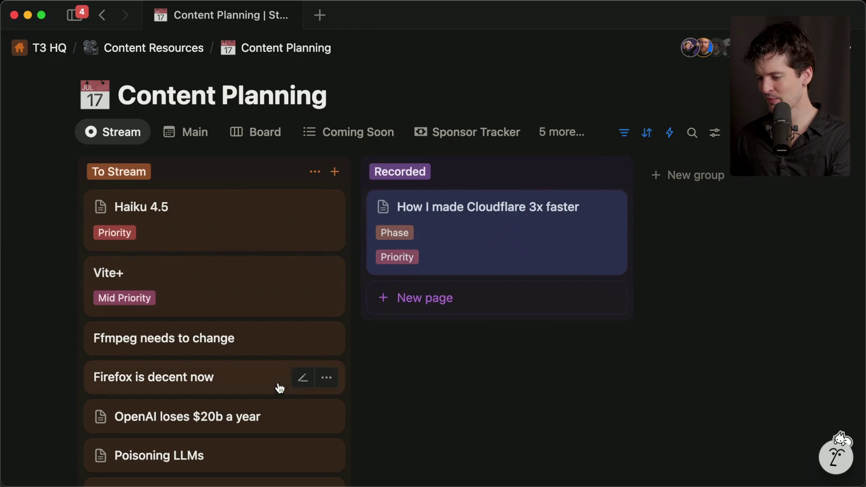
pyautogui.scroll(-1, 215, 271)
pyautogui.press('super+Tab')
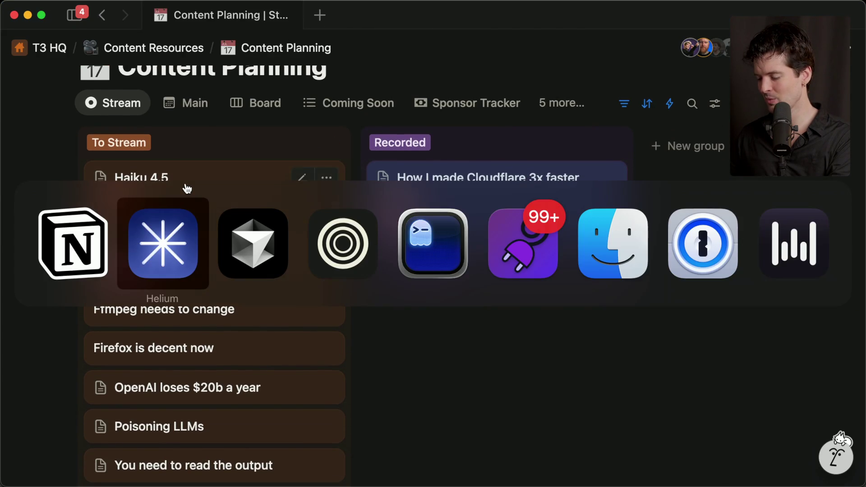
pyautogui.press('super+Tab')
pyautogui.press('super+Tab')
pyautogui.press('super+Tab')
pyautogui.press('super+Tab')
pyautogui.press('super+Tab')
pyautogui.press('super+l')
# Step: Load the Artificial Analysis X profile and the artificialanalysis.ai site from the address bar
pyautogui.write('x.com/artificialAnlys/')
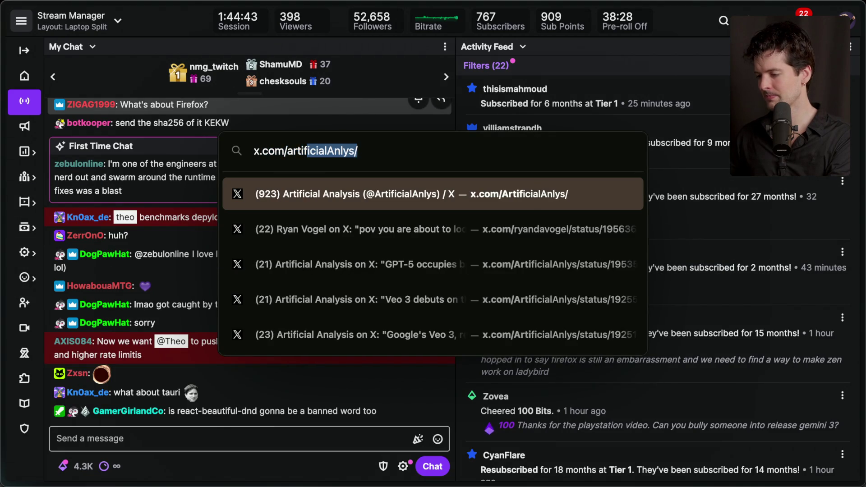
pyautogui.press('Return')
pyautogui.press('super+l')
pyautogui.write('artificialanalysis.ai/')
pyautogui.press('Return')
# Step: Search the Intelligence Index model picker for 'haiku', then go to the X profile tab
pyautogui.scroll(-3, 294, 304)
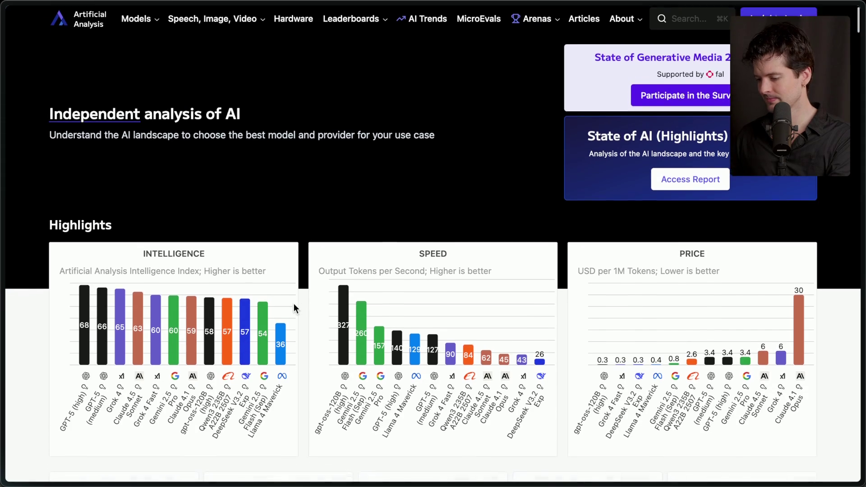
pyautogui.scroll(-10, 294, 305)
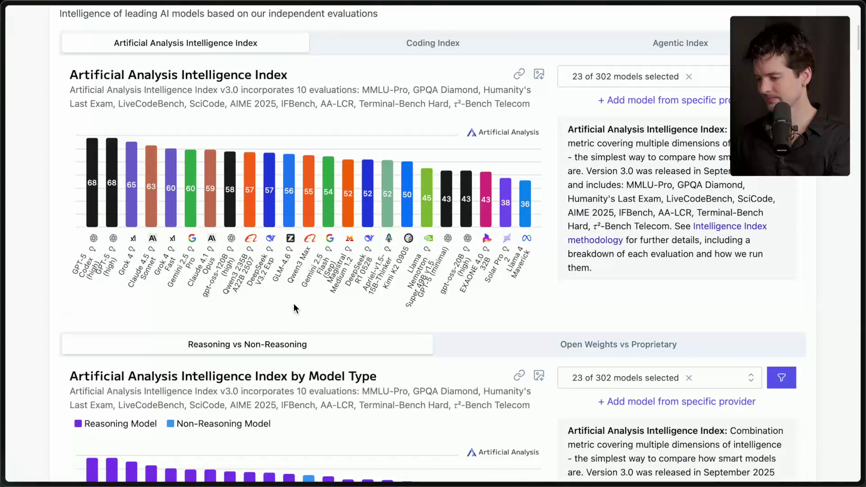
pyautogui.click(713, 82)
pyautogui.click(624, 101)
pyautogui.write('haiku')
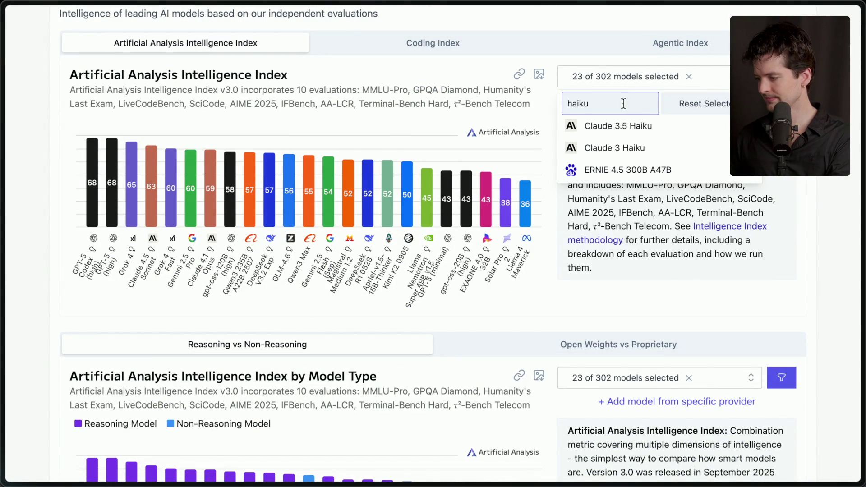
pyautogui.moveTo(864, 330)
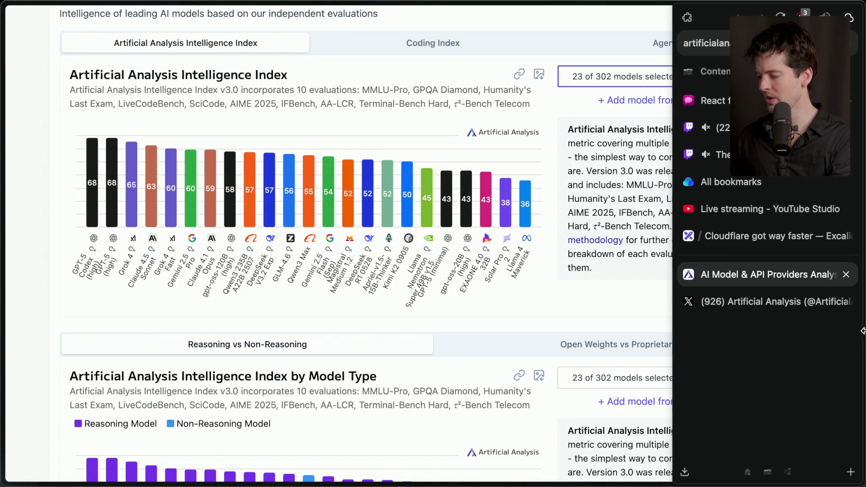
pyautogui.click(730, 300)
# Step: Expand the reasoning-cost and GPQA Diamond posts, jump to the top, and return to Twitch
pyautogui.scroll(-8, 373, 314)
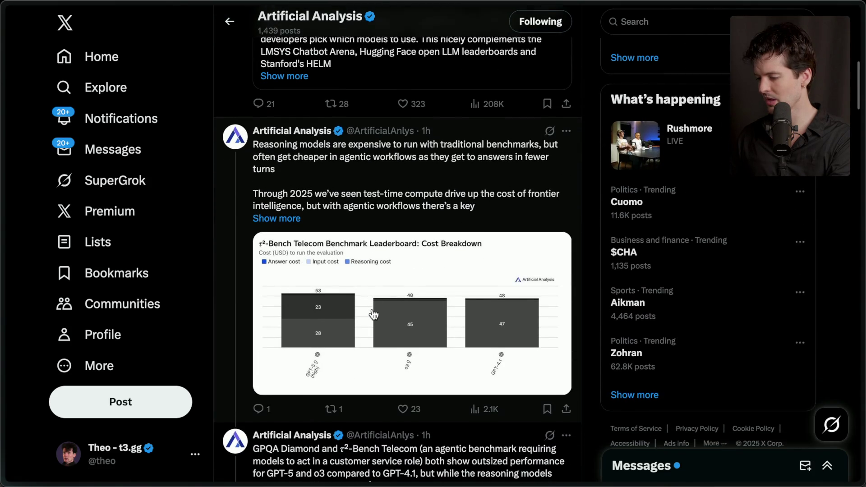
pyautogui.click(286, 211)
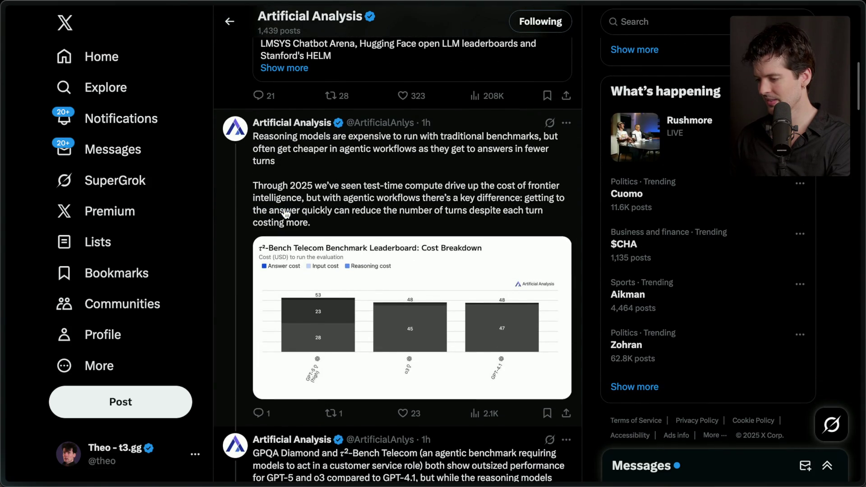
pyautogui.scroll(-6, 403, 217)
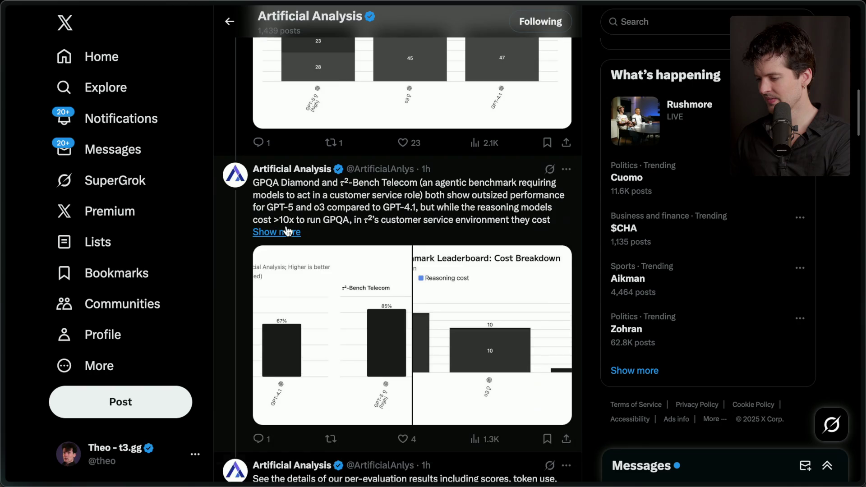
pyautogui.click(276, 232)
pyautogui.scroll(-6, 412, 225)
pyautogui.press('Home')
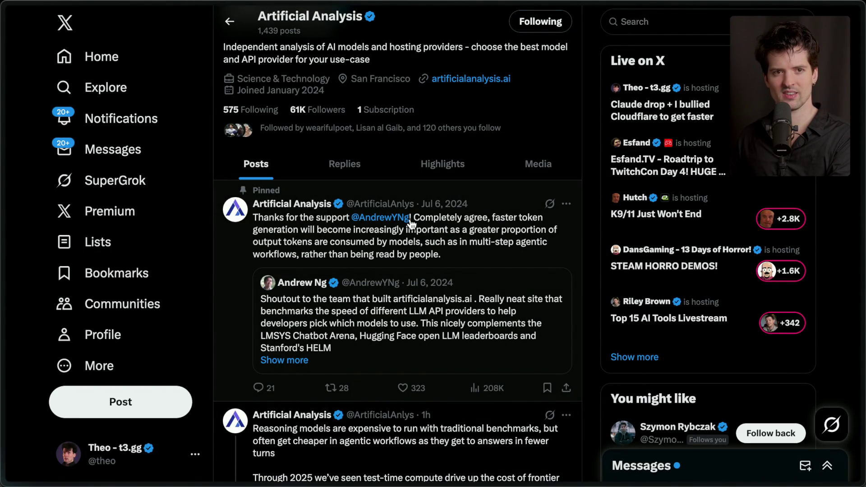
pyautogui.moveTo(862, 153)
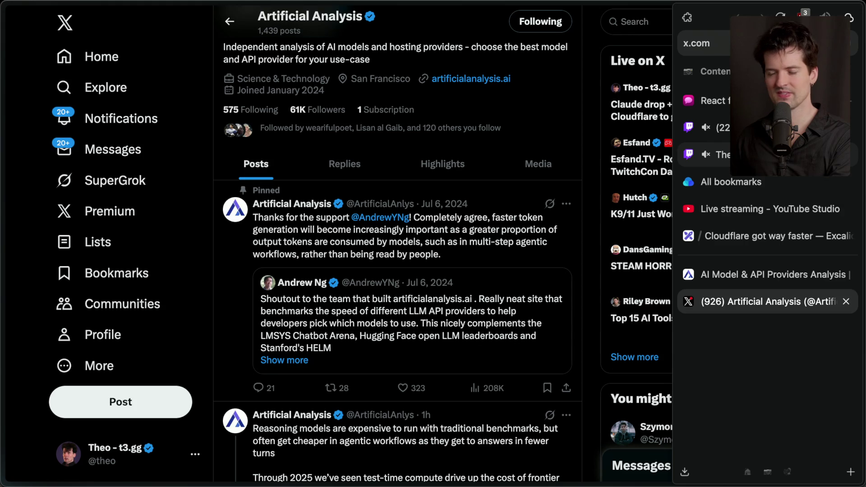
pyautogui.click(713, 128)
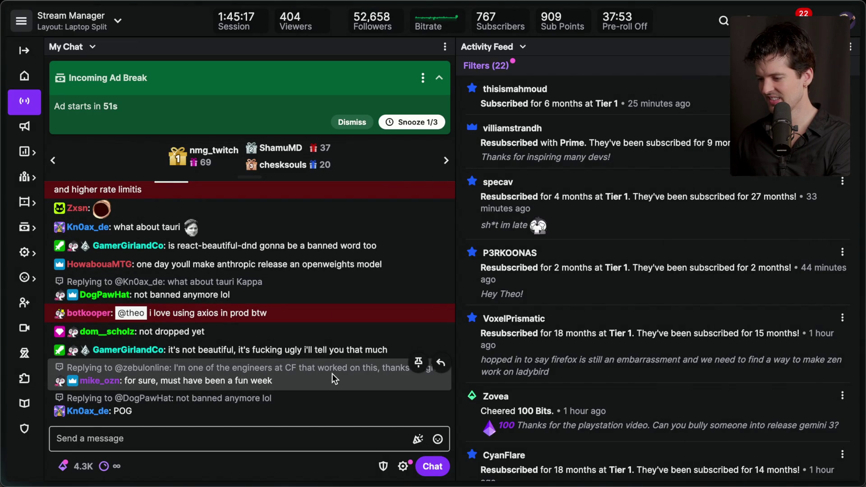
pyautogui.scroll(1, 332, 373)
pyautogui.scroll(1, 332, 374)
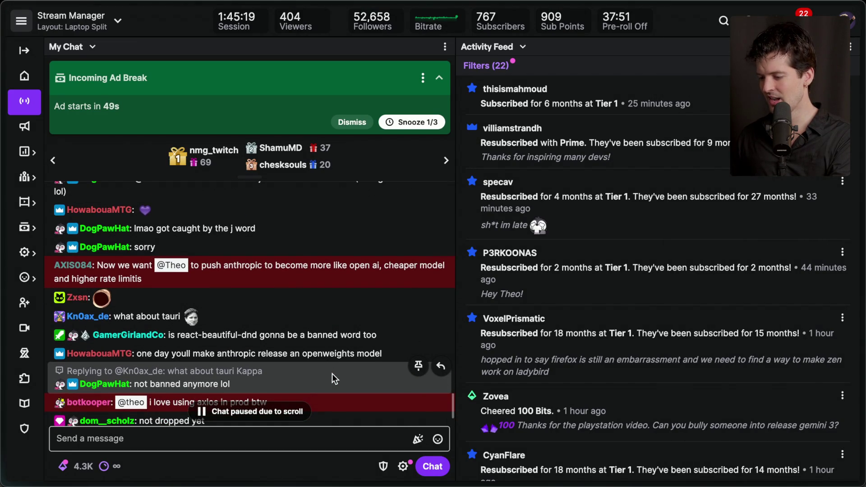
pyautogui.scroll(1, 256, 337)
pyautogui.tripleClick(245, 325)
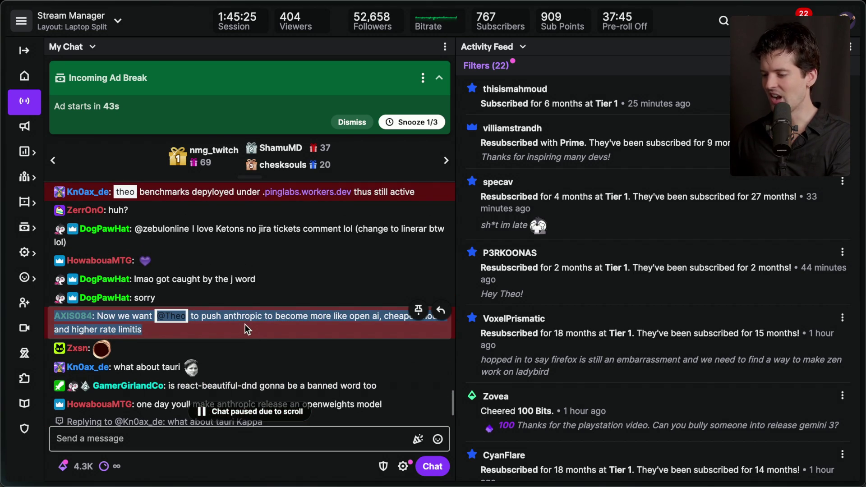
pyautogui.click(303, 327)
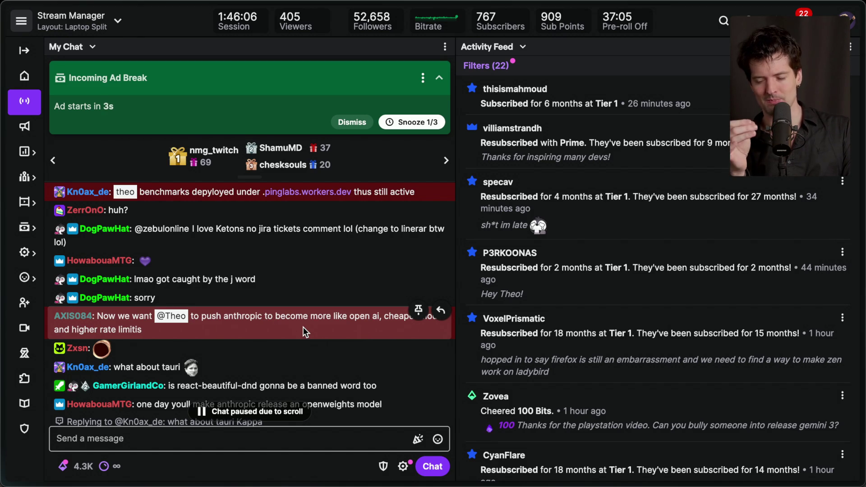
pyautogui.scroll(-5, 303, 328)
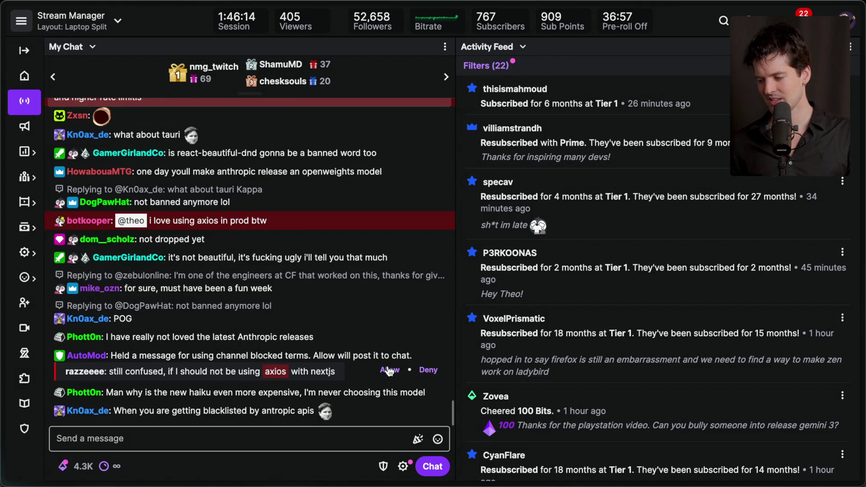
# Step: Allow the AutoMod-held message and highlight chat messages about OpenAI support, Cloudflare sales, Tauri, Railway
pyautogui.click(388, 373)
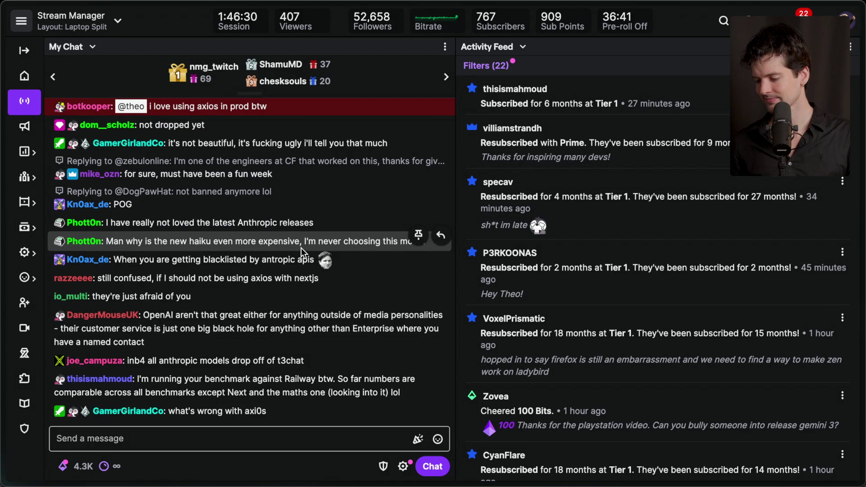
pyautogui.tripleClick(210, 327)
pyautogui.click(260, 327)
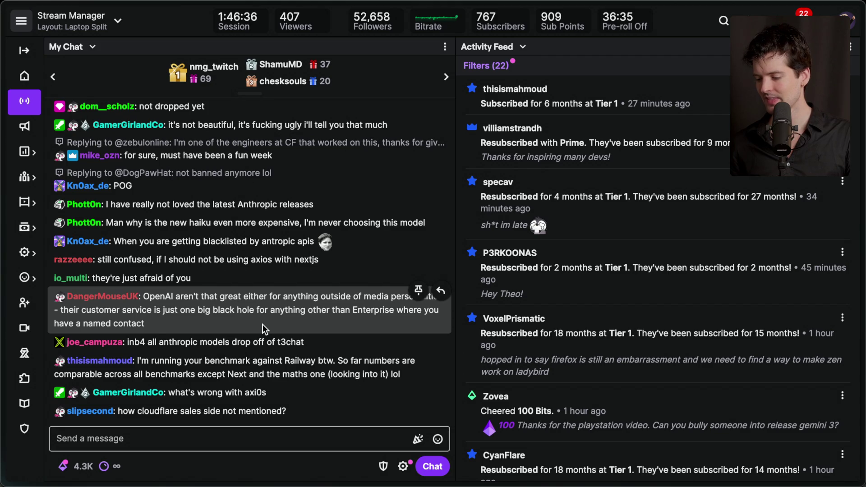
pyautogui.tripleClick(186, 410)
pyautogui.click(304, 403)
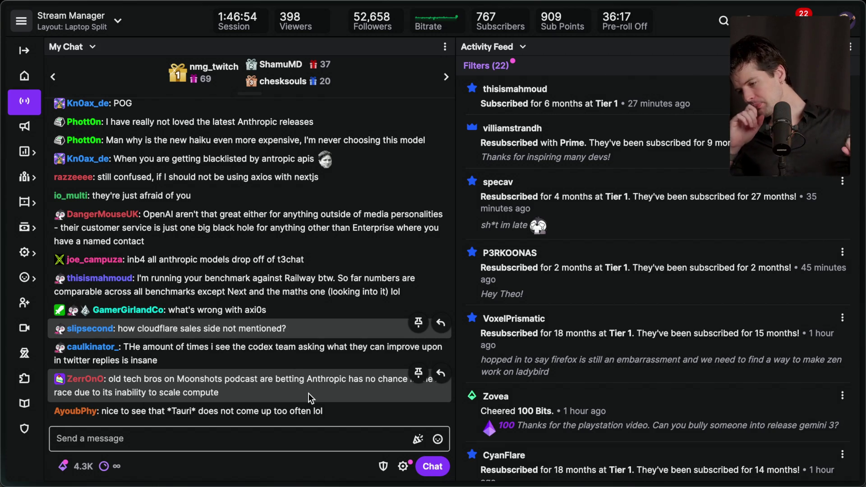
pyautogui.tripleClick(309, 410)
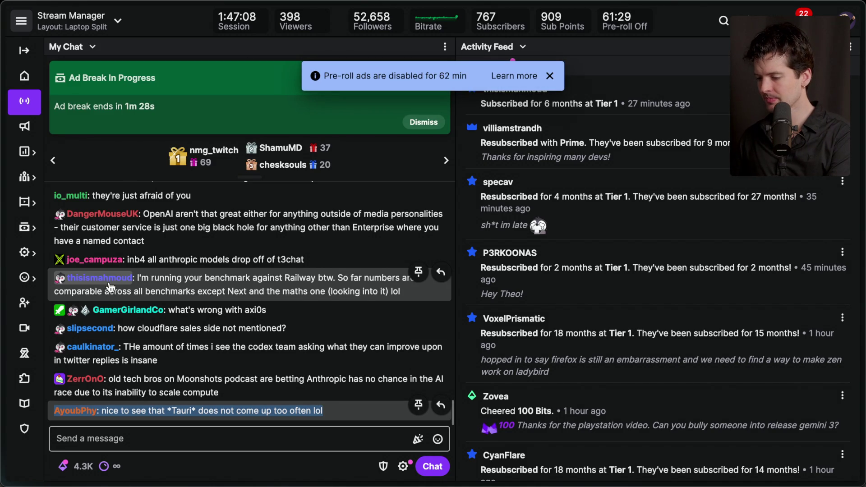
pyautogui.tripleClick(166, 260)
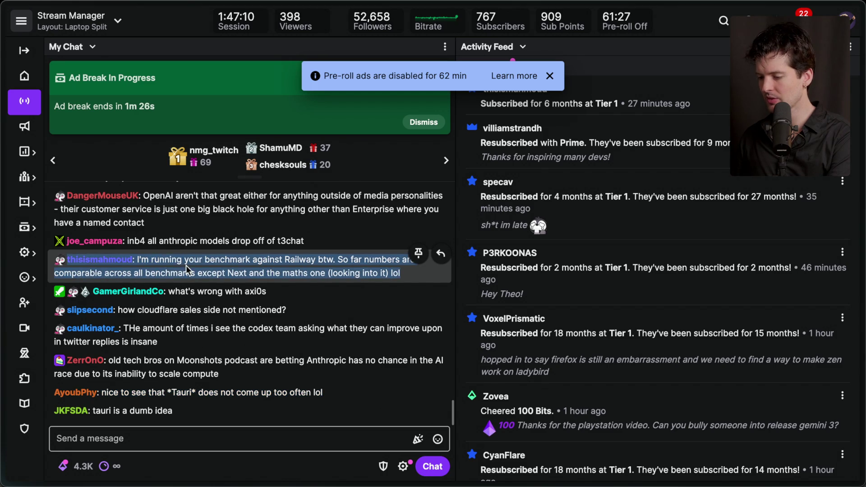
# Step: Bookmark the τ²-Bench cost breakdown post on Artificial Analysis's X profile
pyautogui.press('super+r')
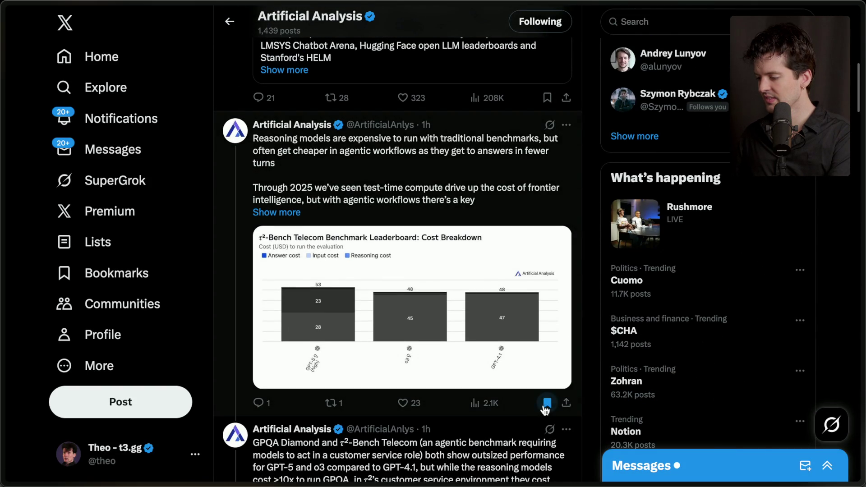
pyautogui.click(547, 402)
pyautogui.scroll(-3, 497, 420)
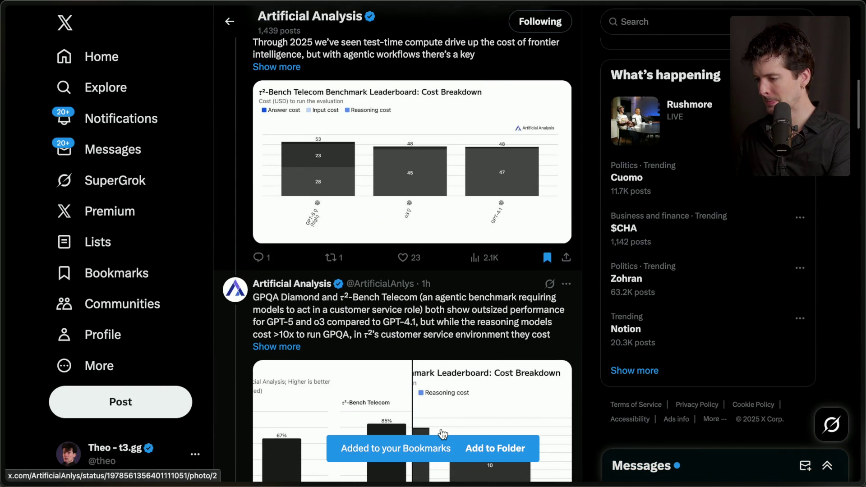
pyautogui.scroll(-8, 443, 434)
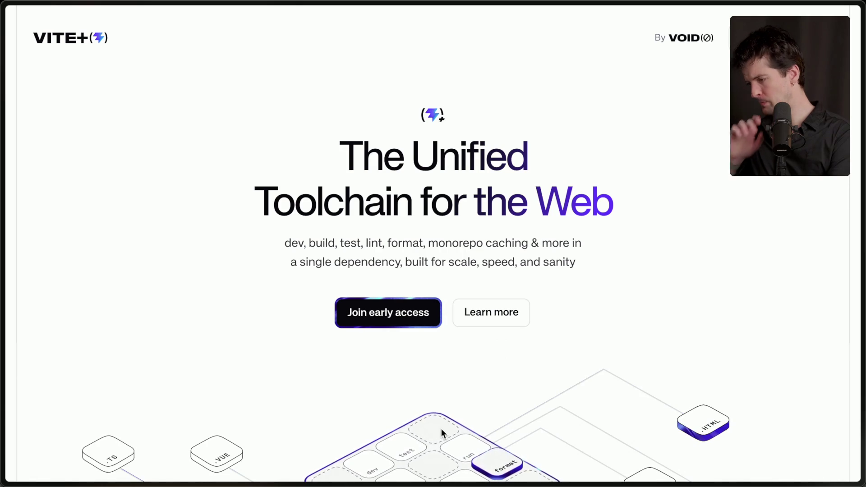
# Step: Move from the Vite+ site through the chat popout to the Stream Manager dashboard
pyautogui.scroll(-1, 442, 433)
pyautogui.scroll(1, 441, 429)
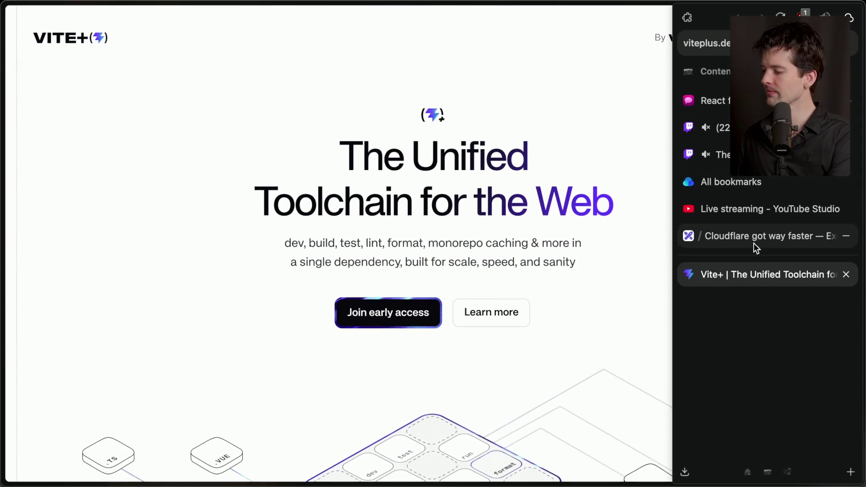
pyautogui.click(718, 154)
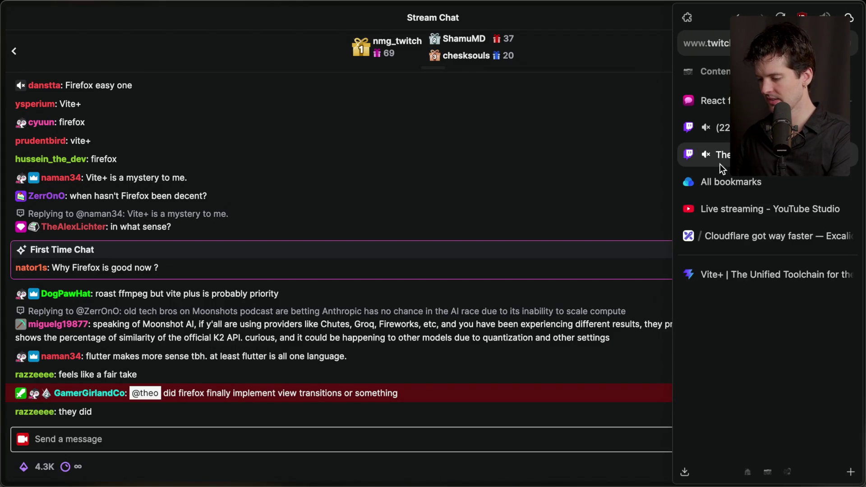
pyautogui.click(717, 127)
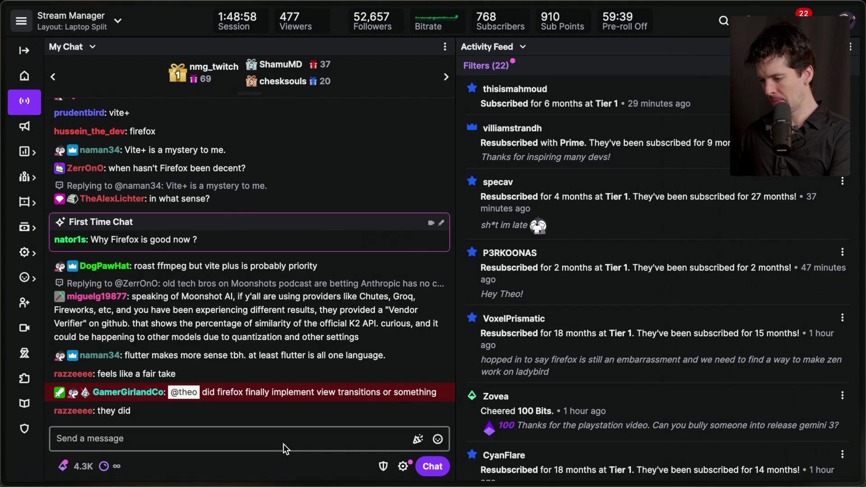
# Step: Focus the chat box, then open and close a reply thread on a chat message
pyautogui.click(285, 439)
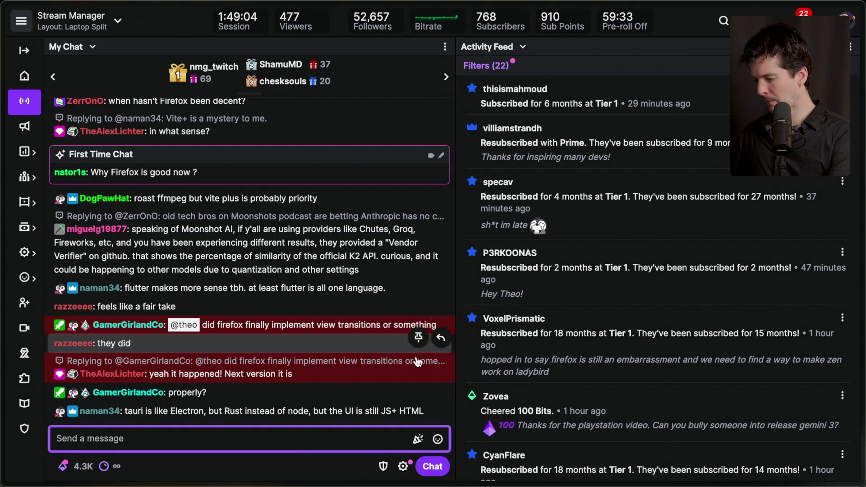
pyautogui.click(440, 364)
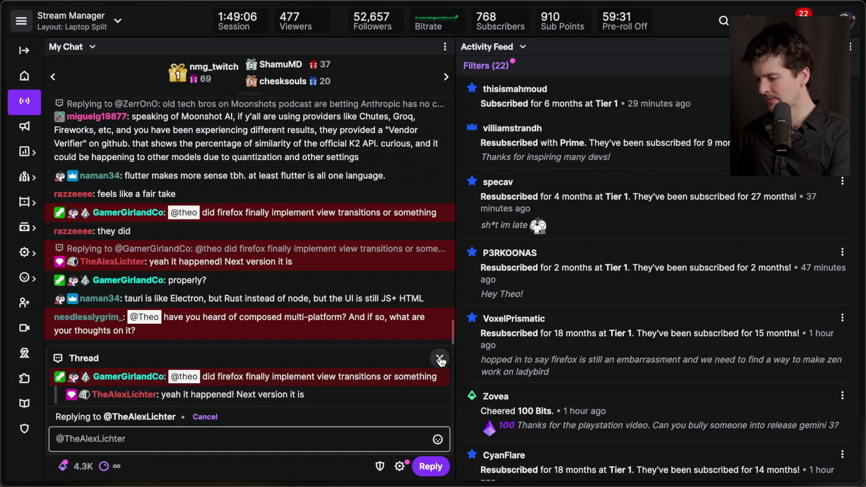
pyautogui.click(440, 359)
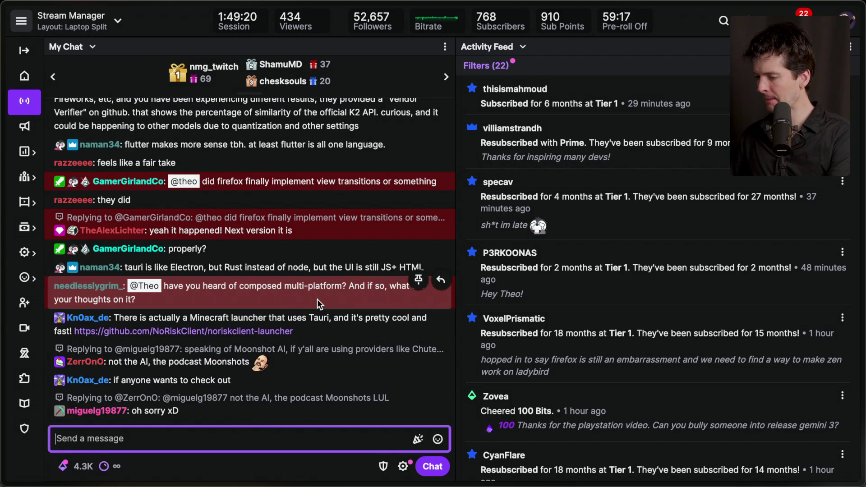
pyautogui.scroll(2, 318, 299)
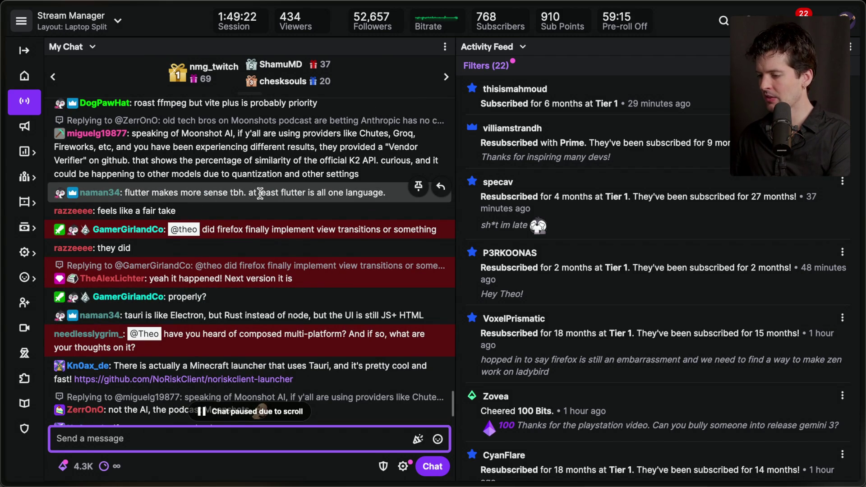
pyautogui.tripleClick(347, 193)
pyautogui.scroll(-1, 306, 207)
pyautogui.scroll(-2, 306, 207)
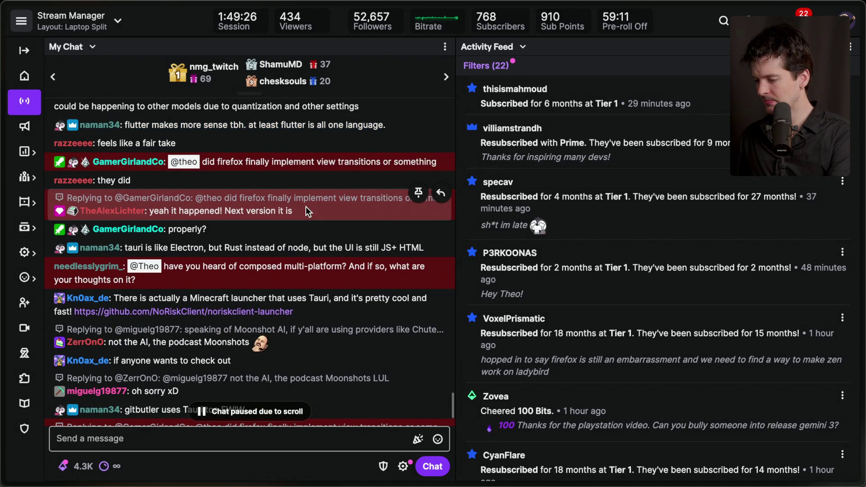
pyautogui.scroll(-3, 306, 207)
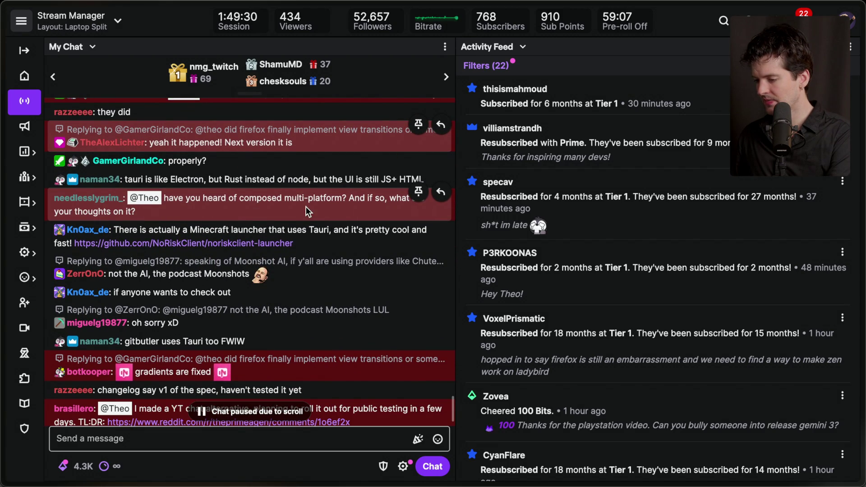
pyautogui.scroll(-1, 306, 206)
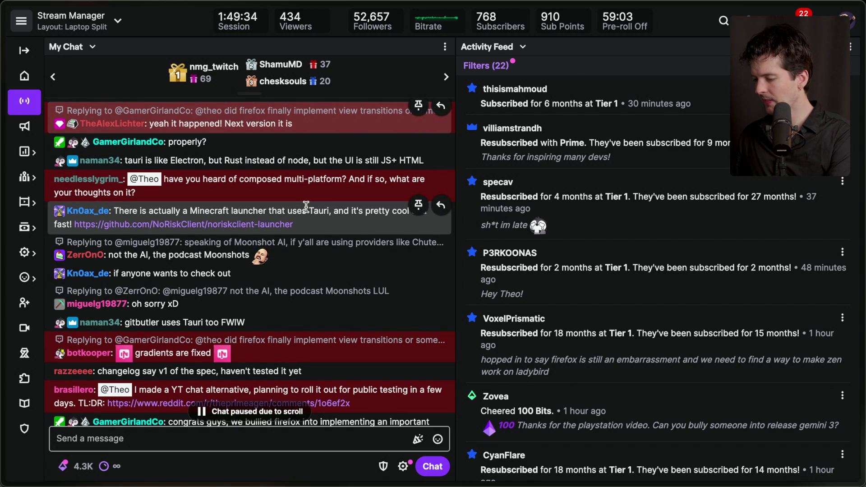
pyautogui.scroll(1, 305, 206)
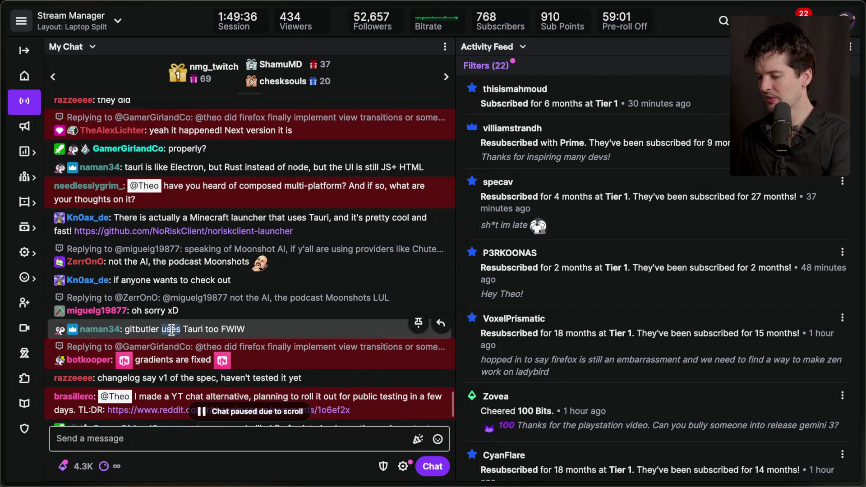
pyautogui.scroll(3, 250, 331)
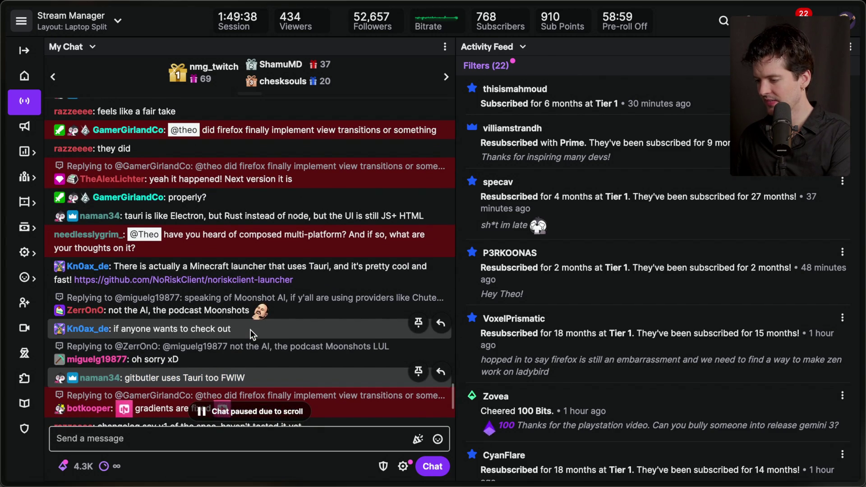
pyautogui.scroll(1, 250, 333)
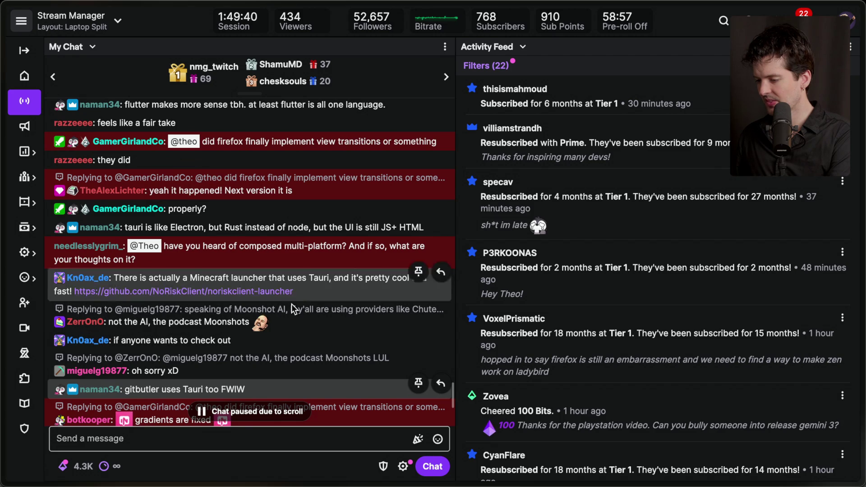
pyautogui.moveTo(155, 389); pyautogui.dragTo(246, 390)
pyautogui.click(253, 392)
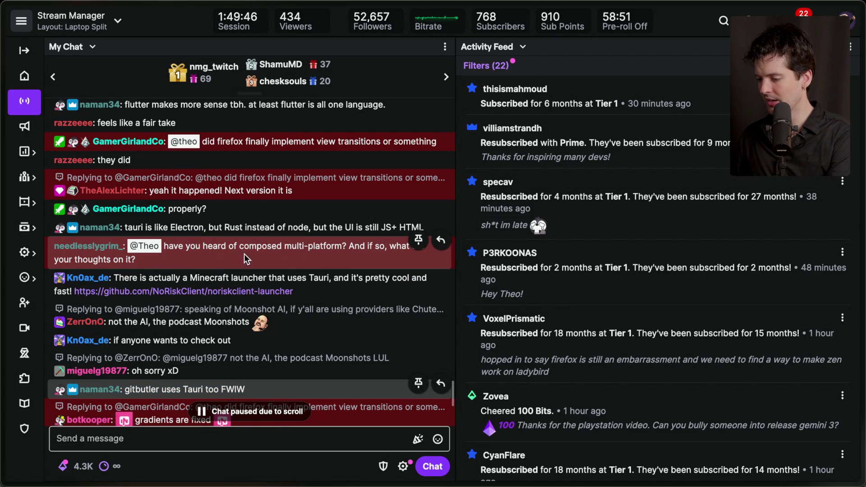
pyautogui.tripleClick(297, 256)
pyautogui.click(298, 256)
pyautogui.scroll(-5, 298, 256)
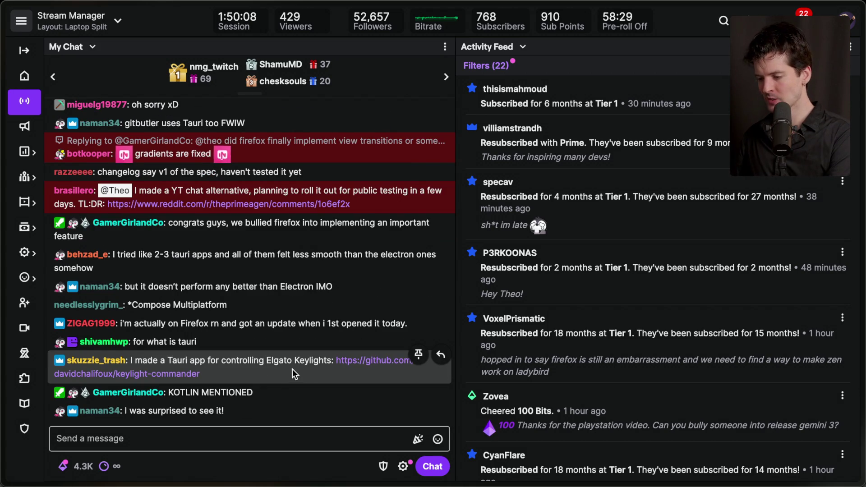
pyautogui.click(155, 374)
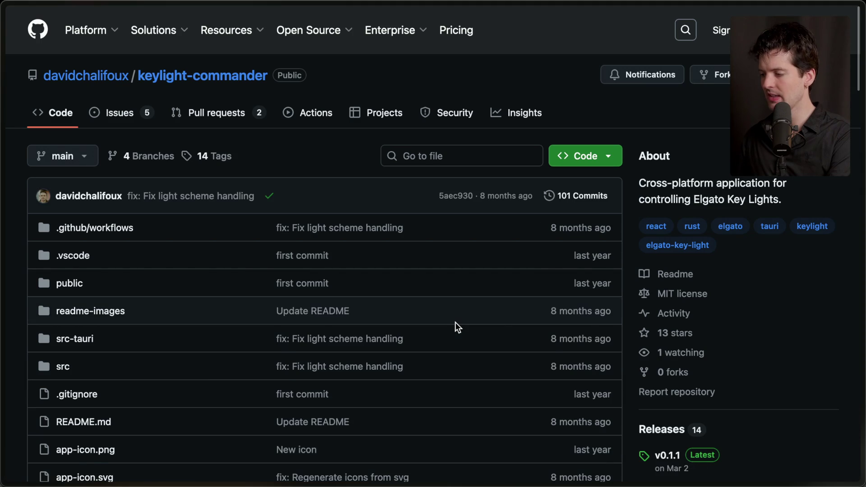
# Step: Open the copied keylight-commander repository URL in a new tab in the other browser
pyautogui.press('super+shift+c')
pyautogui.press('super+Tab')
pyautogui.press('super+Tab')
pyautogui.press('super+t')
pyautogui.press('super+v')
pyautogui.press('Return')
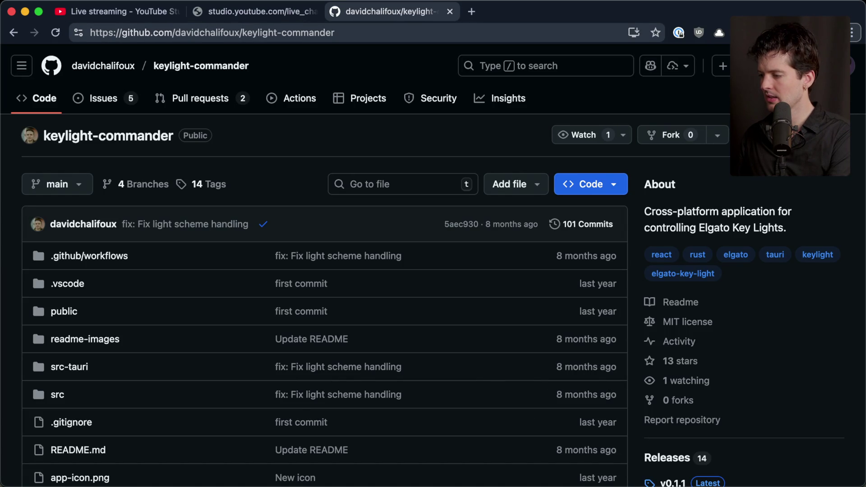
# Step: Save the repository to Raindrop bookmarks, close its tab, and return to Stream Manager
pyautogui.click(722, 32)
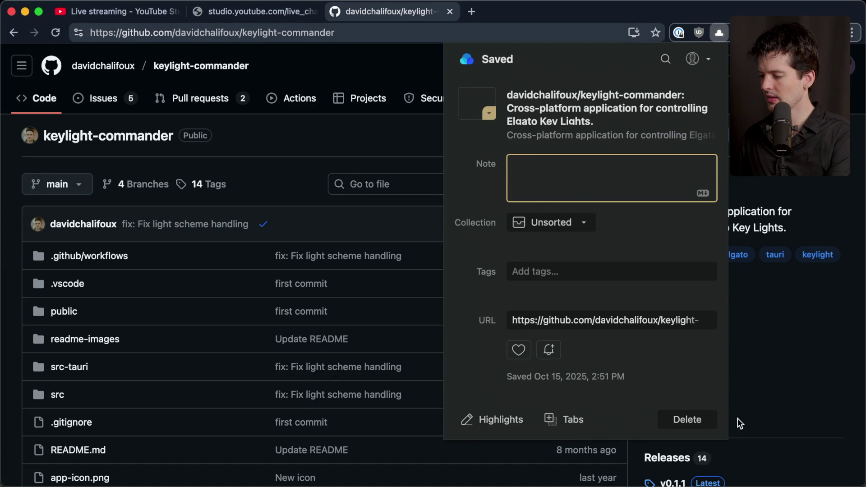
pyautogui.press('super+w')
pyautogui.press('super+w')
pyautogui.press('super+Tab')
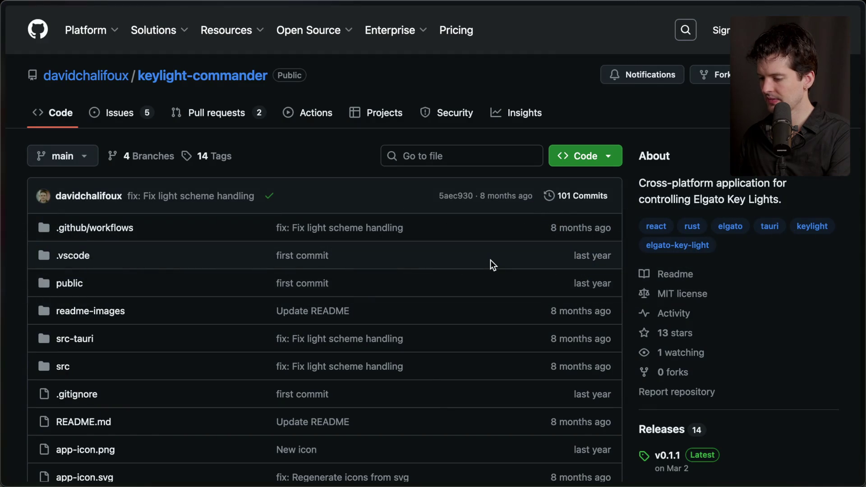
pyautogui.moveTo(862, 230)
pyautogui.press('super+Tab')
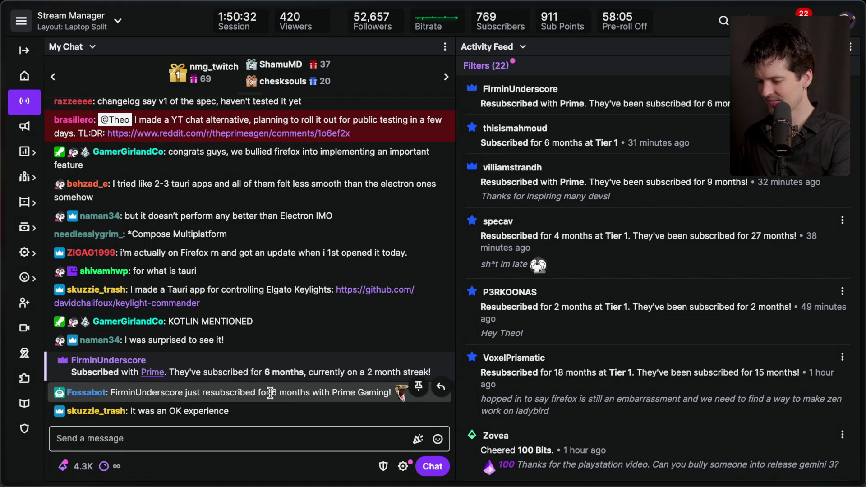
# Step: Enter the /marker stream-marker command in the chat, then switch to the Vite+ page
pyautogui.press('super+Tab')
pyautogui.press('super+Tab')
pyautogui.moveTo(863, 250)
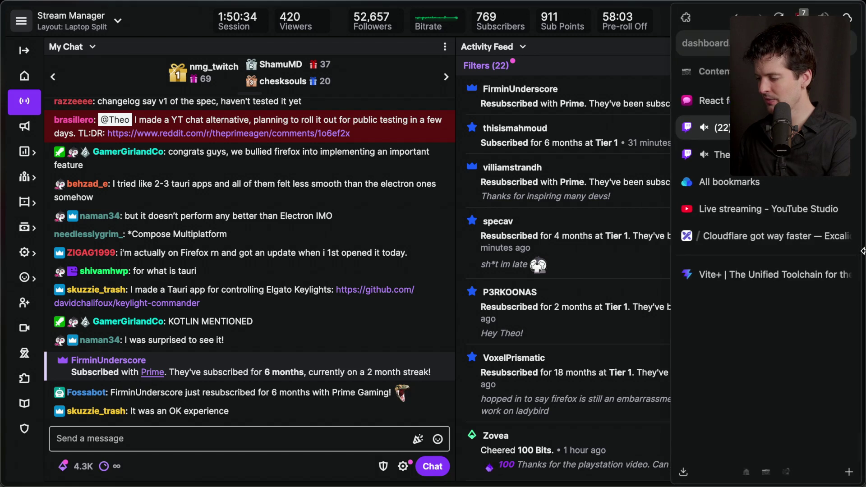
pyautogui.click(241, 435)
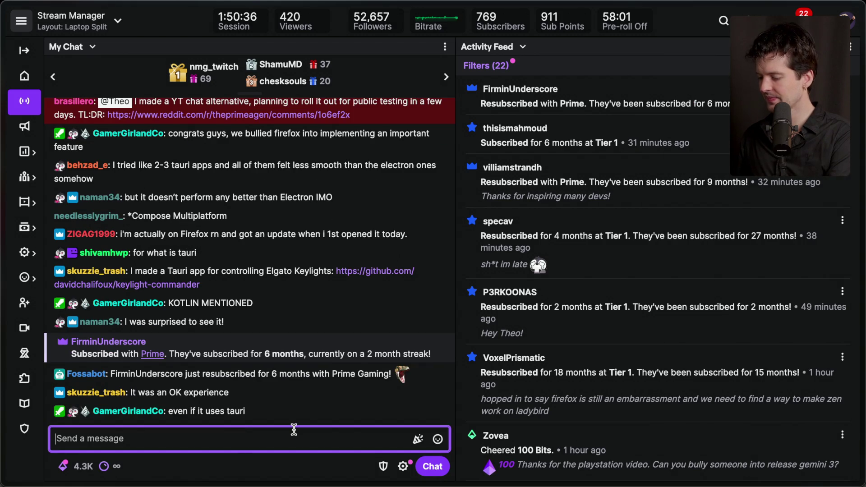
pyautogui.write('/marker VitePlus')
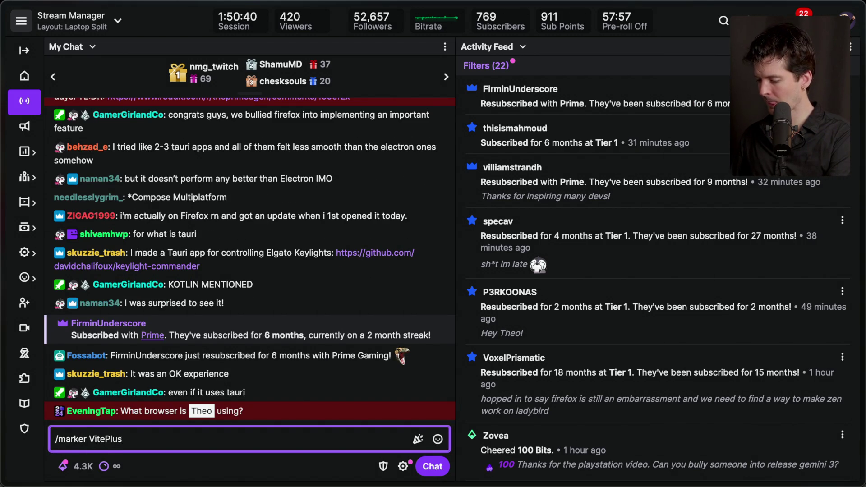
pyautogui.moveTo(756, 253)
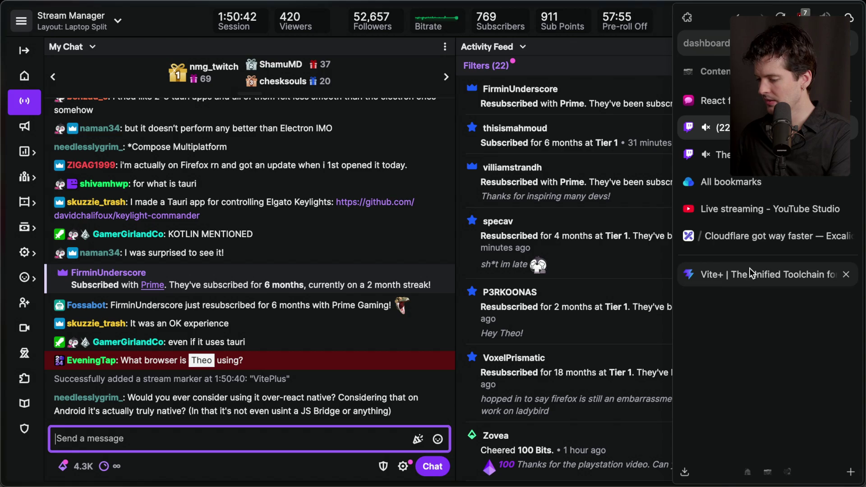
pyautogui.click(750, 270)
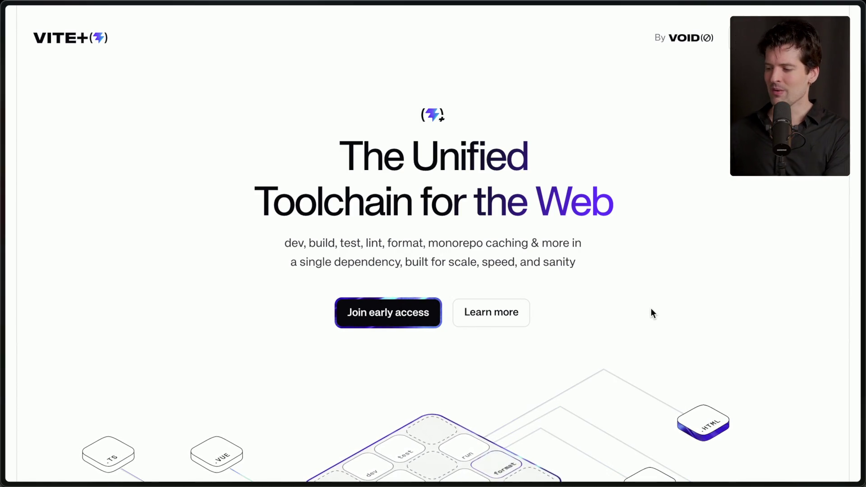
# Step: Scroll the Vite+ home page down to the Vite Lint section
pyautogui.scroll(-20, 651, 309)
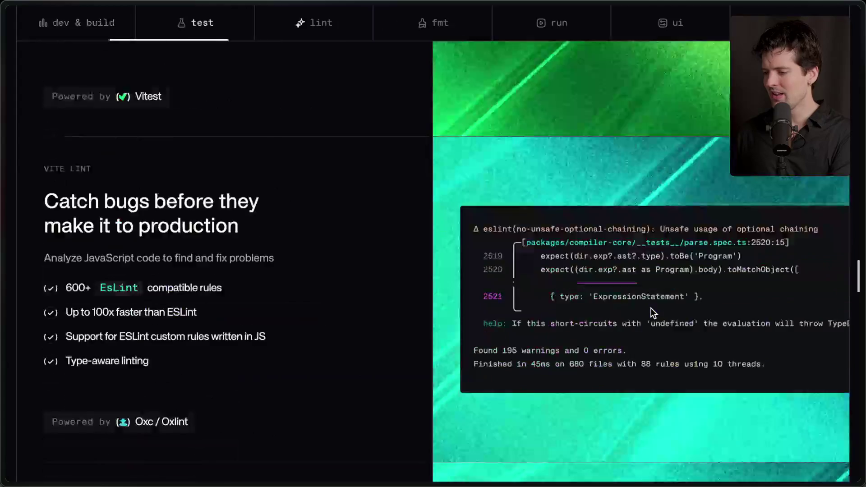
# Step: Scroll to License & Pricing and highlight the source-available free sentence and the Free tier
pyautogui.scroll(-4, 651, 308)
pyautogui.scroll(11, 651, 308)
pyautogui.scroll(-6, 651, 307)
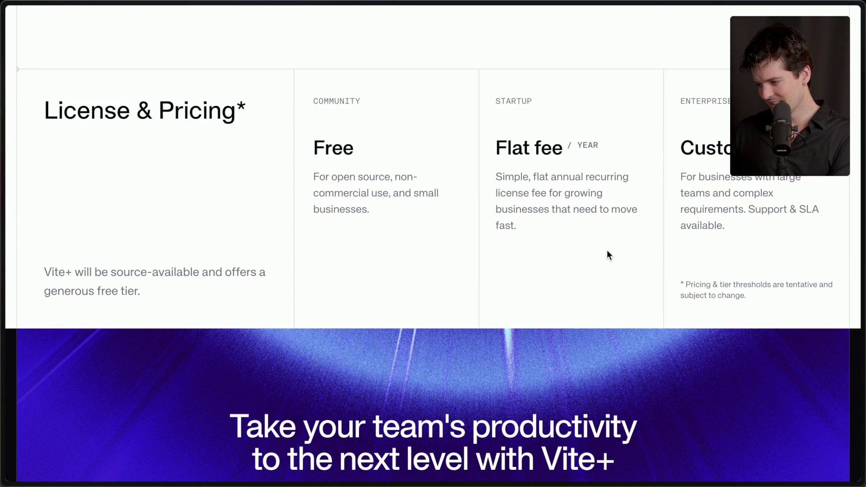
pyautogui.moveTo(40, 271); pyautogui.dragTo(167, 303)
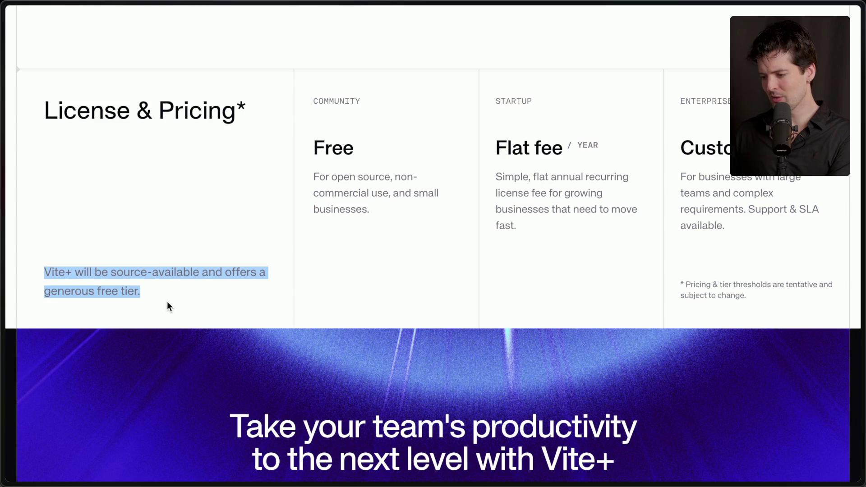
pyautogui.click(203, 302)
pyautogui.moveTo(307, 149); pyautogui.dragTo(387, 221)
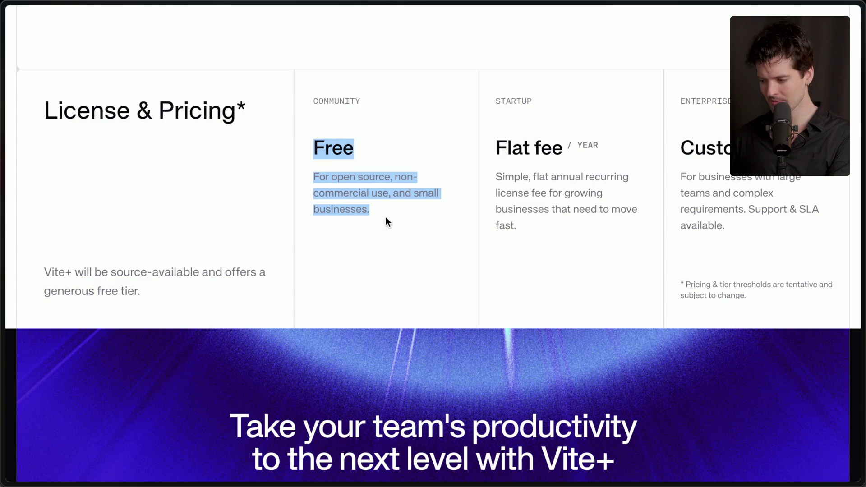
pyautogui.scroll(1, 386, 217)
pyautogui.click(491, 164)
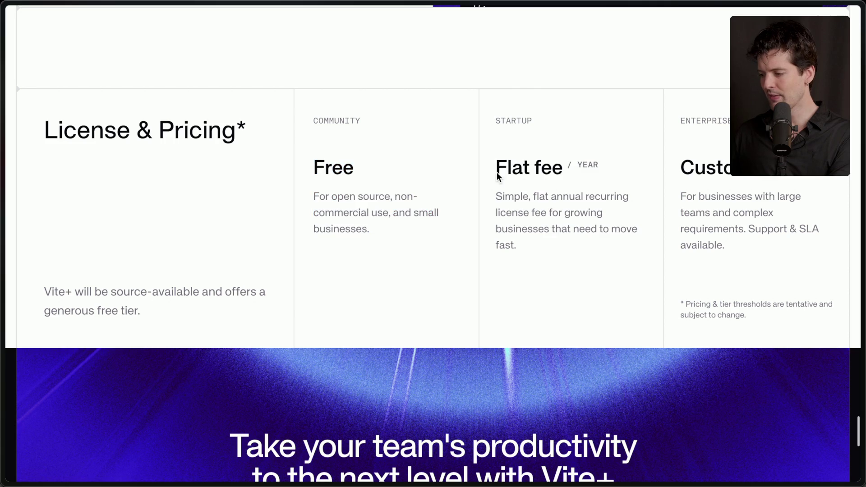
# Step: Highlight the Flat fee and Custom tier descriptions, then scroll back up to 'Everything you love about Vite'
pyautogui.moveTo(492, 168); pyautogui.dragTo(540, 248)
pyautogui.click(536, 246)
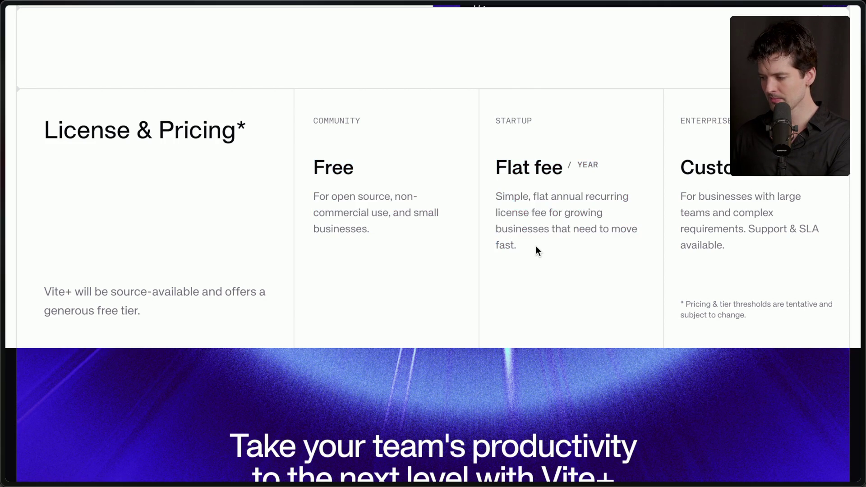
pyautogui.scroll(1, 536, 245)
pyautogui.moveTo(675, 136); pyautogui.dragTo(727, 267)
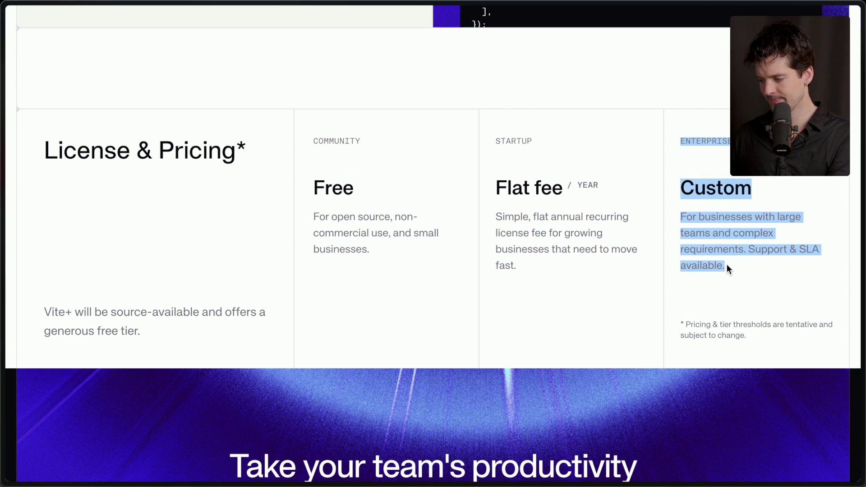
pyautogui.click(727, 266)
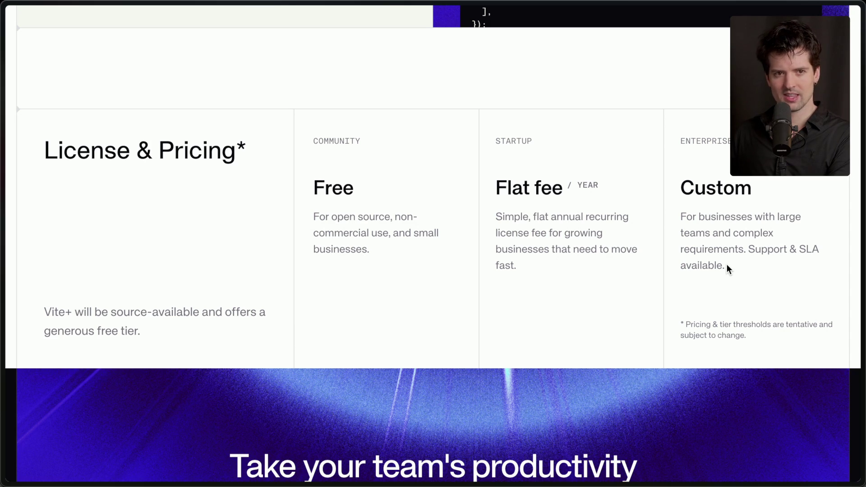
pyautogui.scroll(20, 726, 264)
pyautogui.scroll(15, 726, 264)
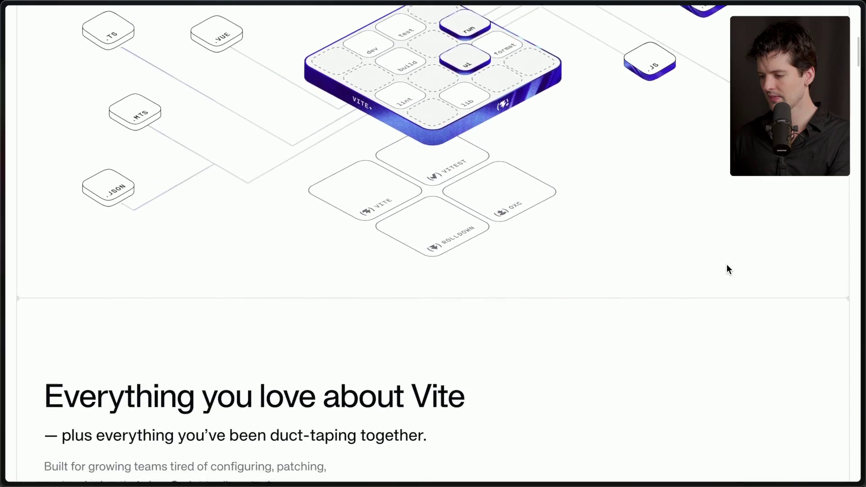
pyautogui.scroll(-7, 727, 264)
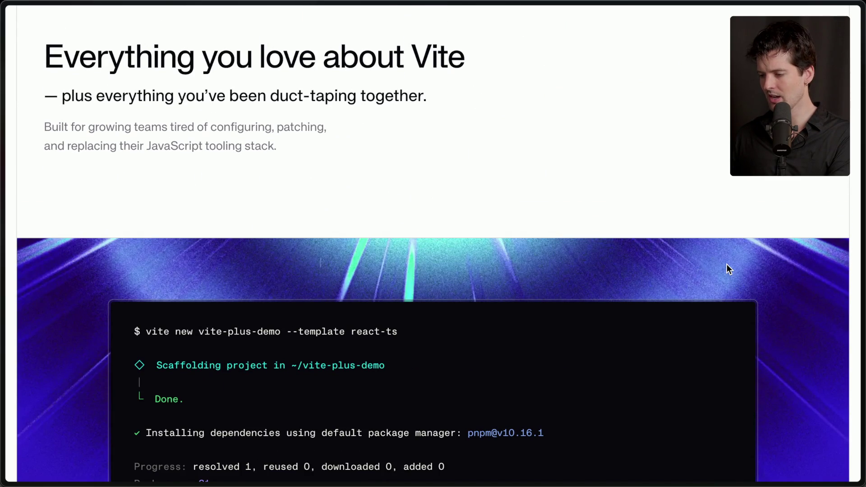
pyautogui.scroll(-10, 727, 264)
pyautogui.scroll(-5, 727, 265)
pyautogui.scroll(-2, 727, 265)
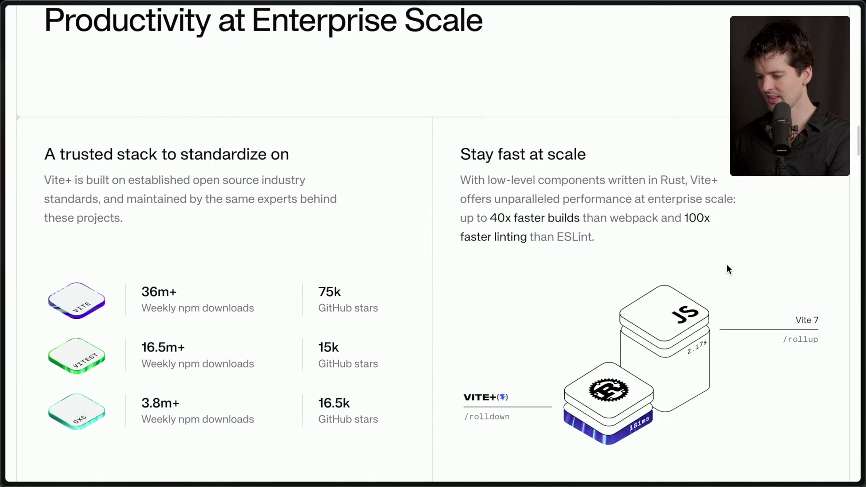
pyautogui.scroll(-5, 727, 264)
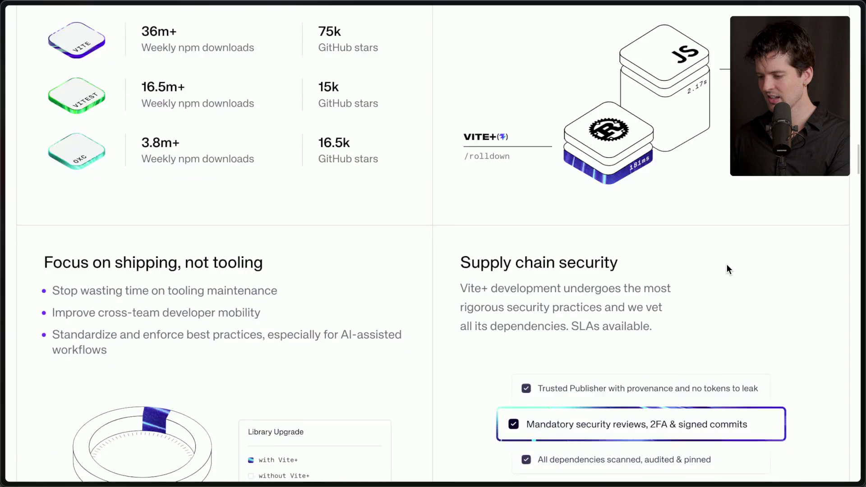
pyautogui.scroll(2, 727, 265)
pyautogui.scroll(-13, 727, 265)
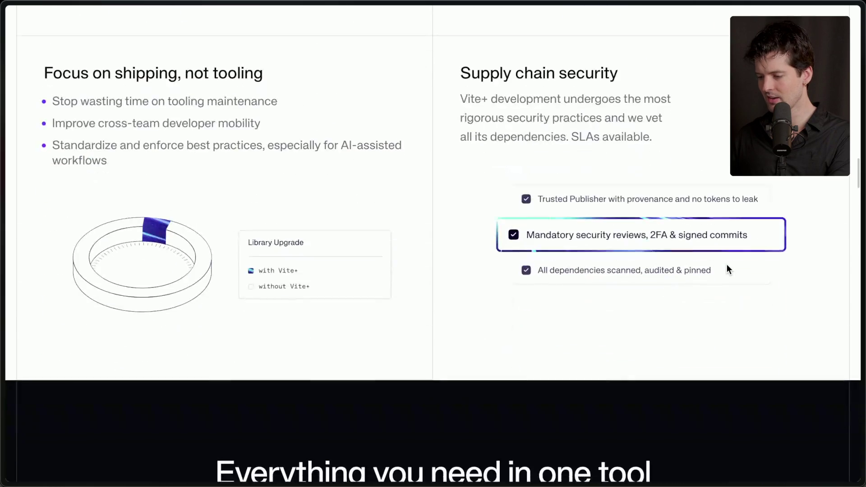
pyautogui.scroll(10, 727, 264)
pyautogui.scroll(-5, 727, 265)
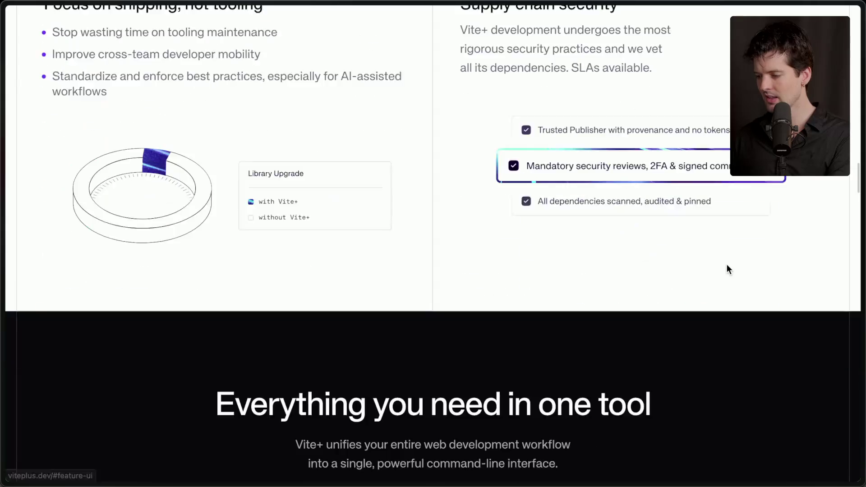
pyautogui.scroll(3, 727, 264)
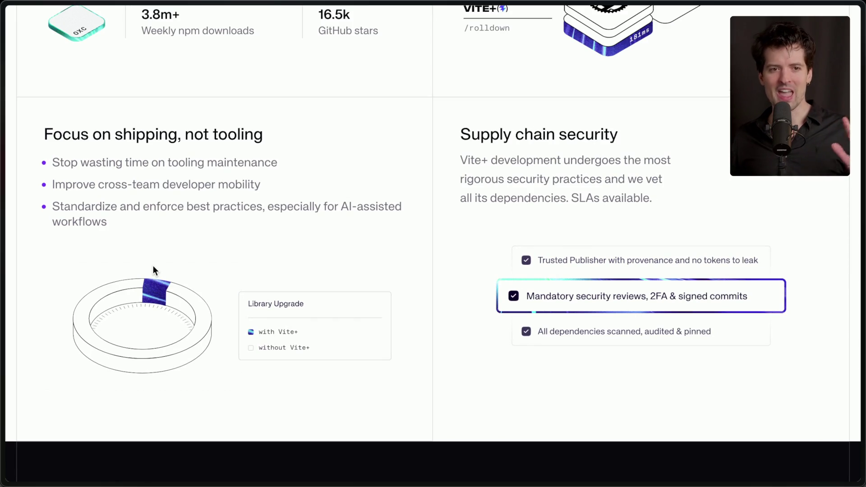
pyautogui.scroll(15, 153, 267)
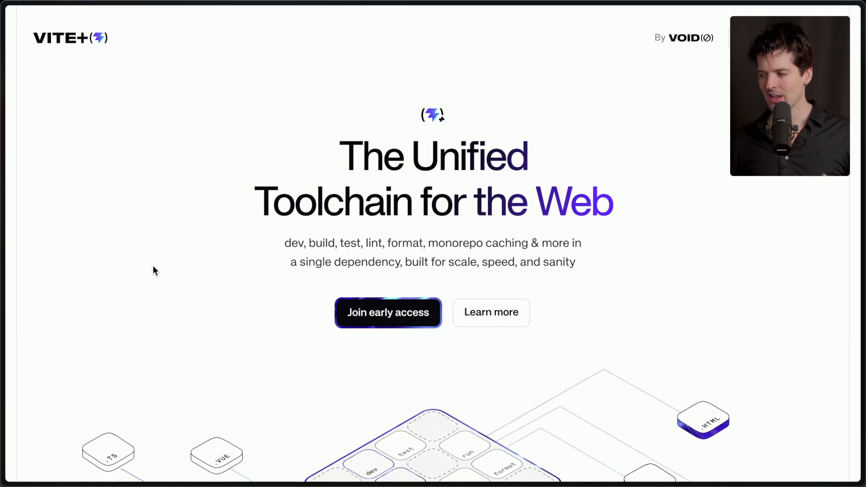
pyautogui.click(681, 38)
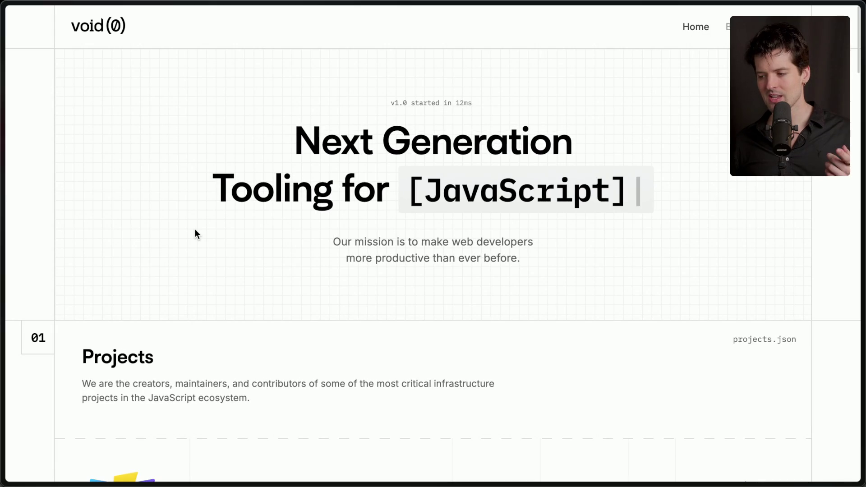
# Step: Scroll through VoidZero's Projects, The Mission, adoption stats and Our Belief, then return to Vite+
pyautogui.scroll(-5, 195, 229)
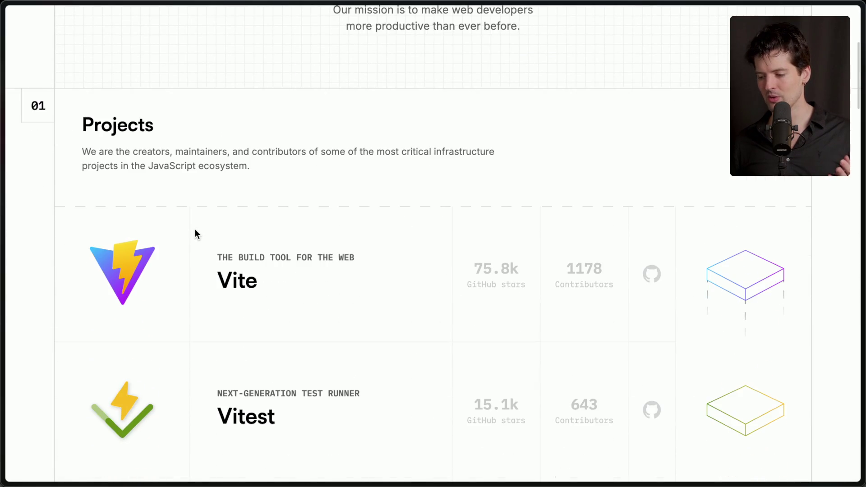
pyautogui.scroll(-8, 195, 232)
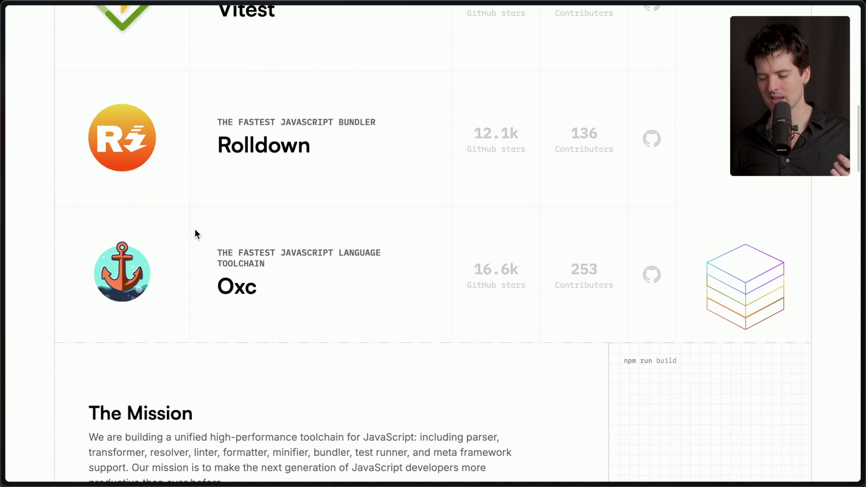
pyautogui.scroll(-6, 195, 234)
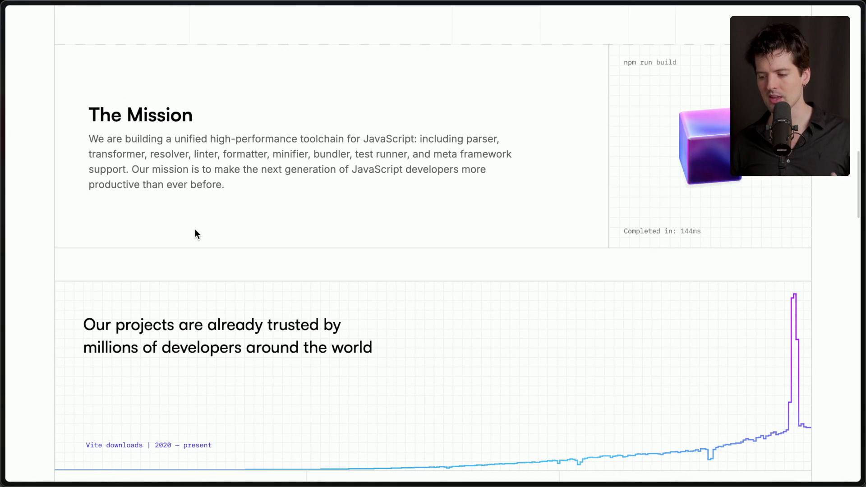
pyautogui.scroll(-1, 195, 234)
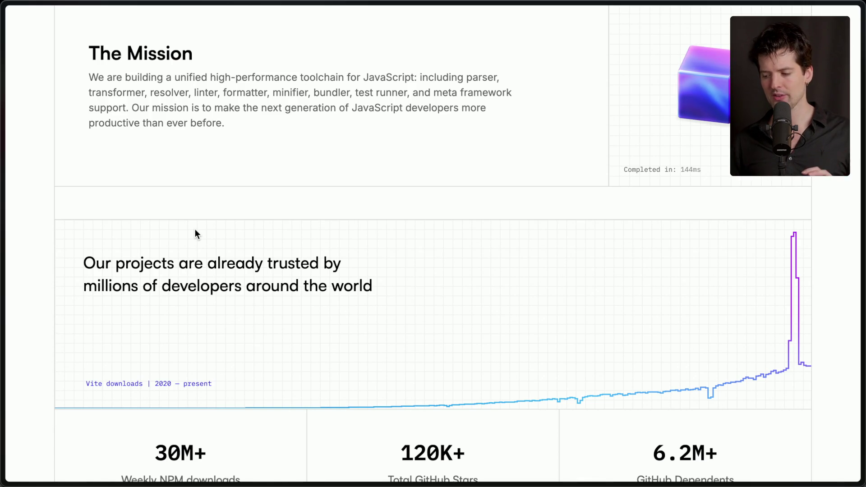
pyautogui.scroll(-5, 195, 230)
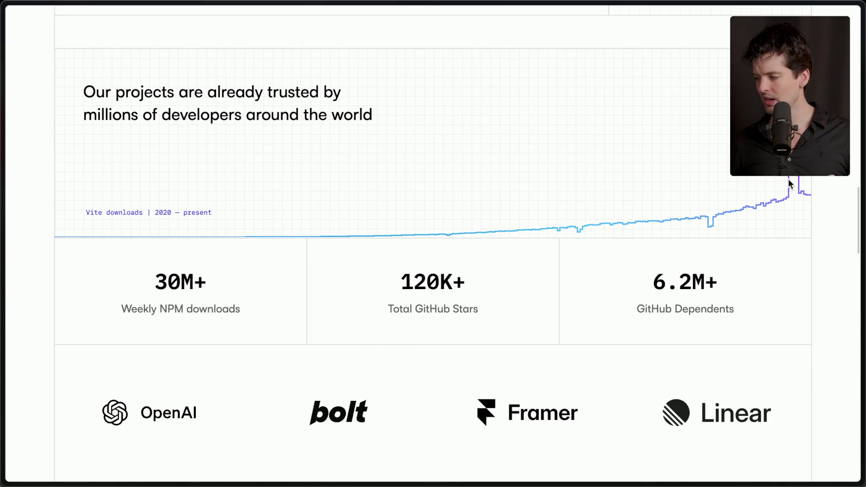
pyautogui.scroll(3, 750, 195)
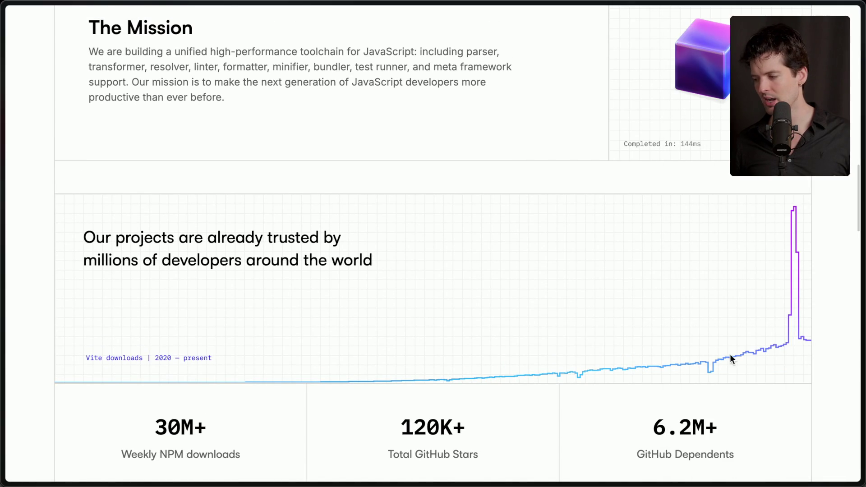
pyautogui.scroll(-10, 768, 365)
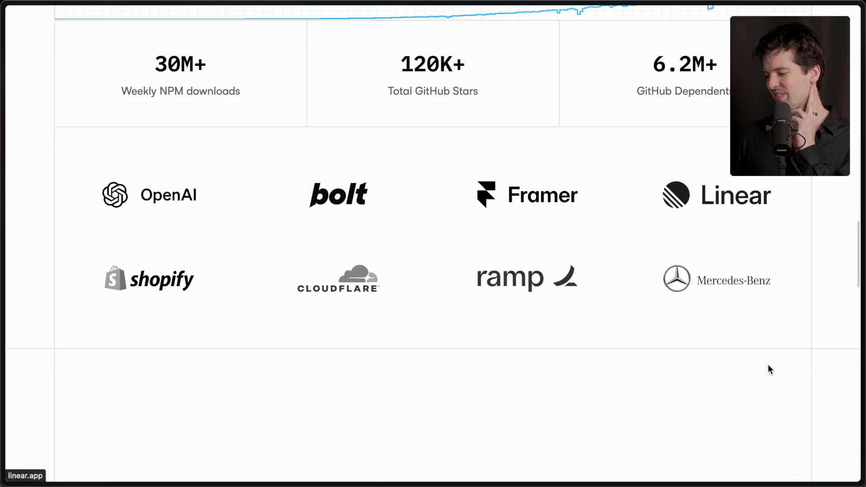
pyautogui.scroll(-10, 768, 364)
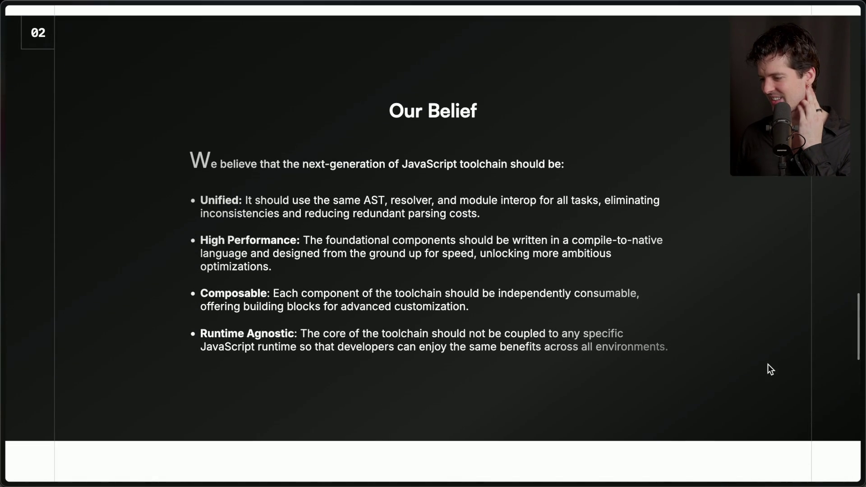
pyautogui.moveTo(864, 289)
pyautogui.click(755, 282)
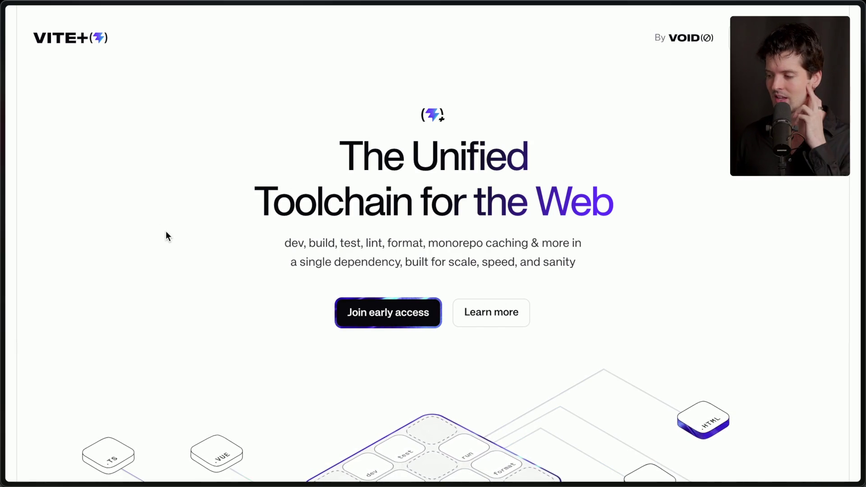
# Step: Scroll back to the top of Vite+ and open the Learn more announcement in a background tab
pyautogui.scroll(-20, 166, 235)
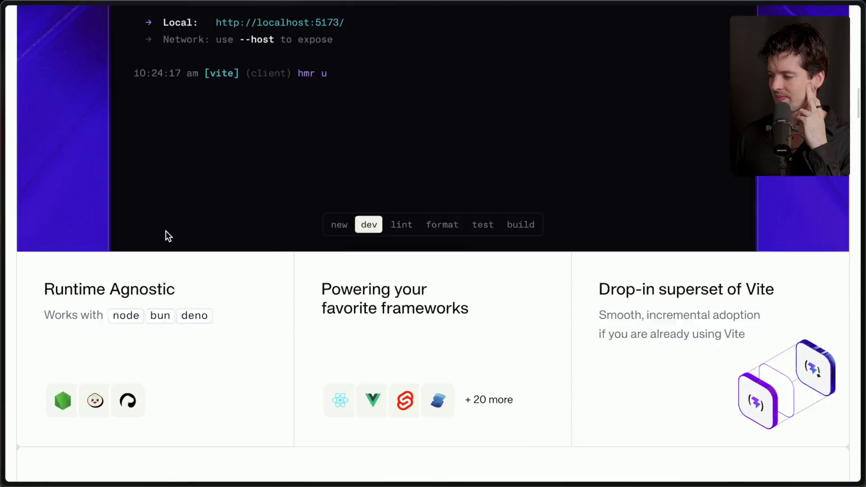
pyautogui.scroll(-5, 166, 231)
pyautogui.scroll(15, 166, 231)
pyautogui.scroll(-5, 166, 231)
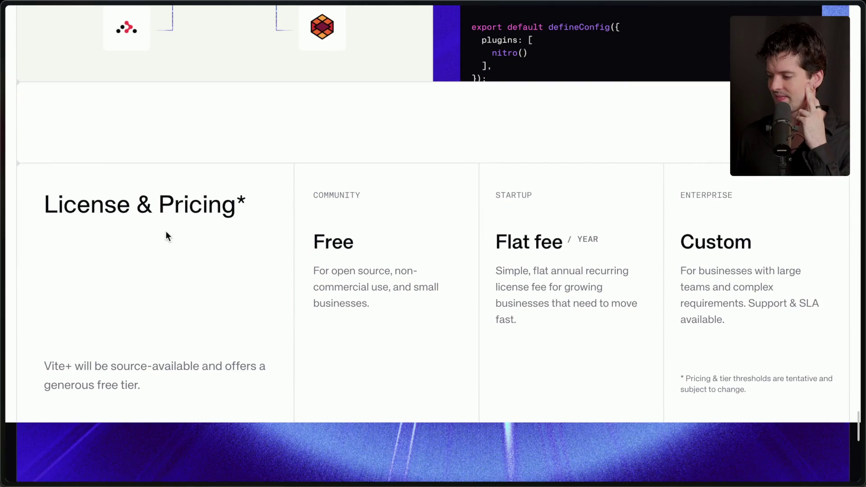
pyautogui.scroll(20, 166, 231)
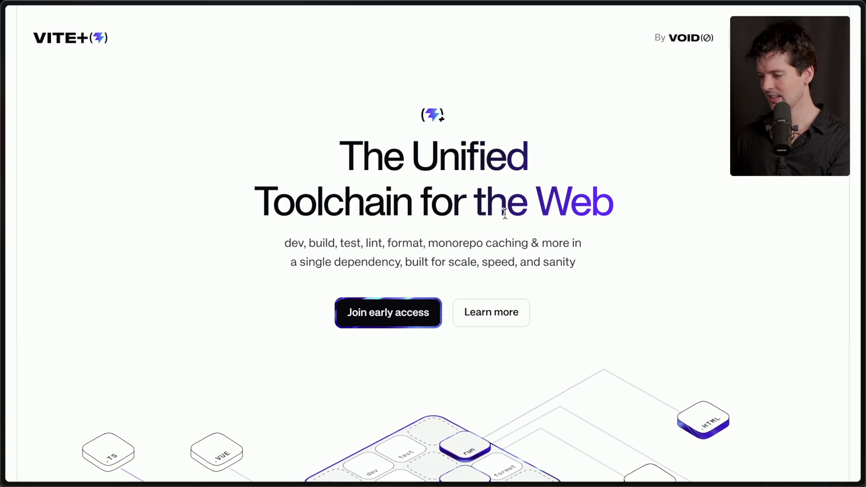
pyautogui.keyDown('super'); pyautogui.click(499, 316); pyautogui.keyUp('super')
# Step: Switch to the Announcing Vite+ post and skim the article
pyautogui.moveTo(848, 329)
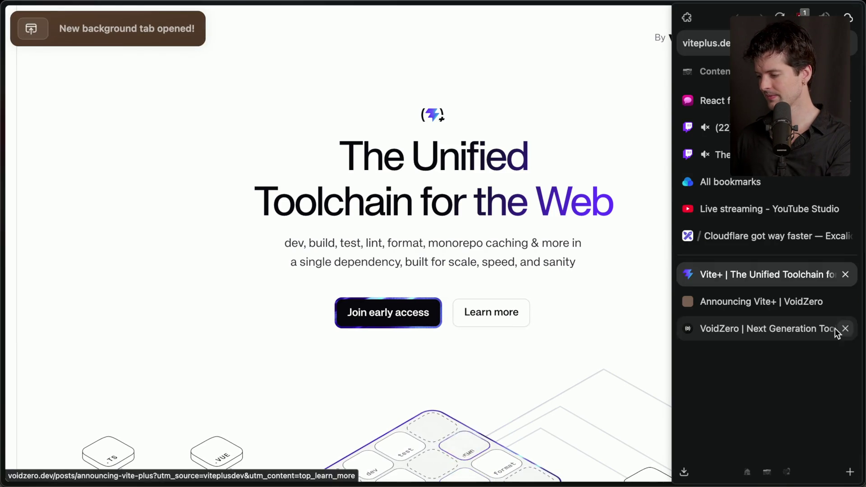
pyautogui.click(771, 302)
pyautogui.scroll(-10, 404, 354)
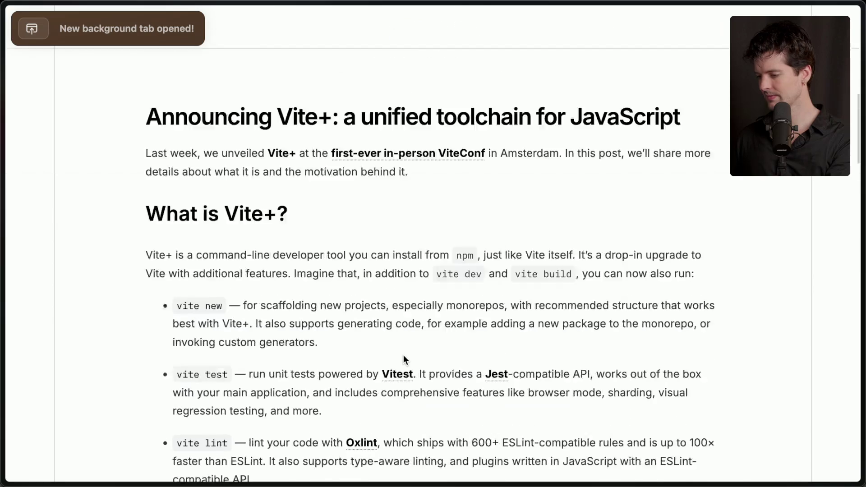
pyautogui.scroll(-20, 404, 354)
pyautogui.scroll(20, 404, 354)
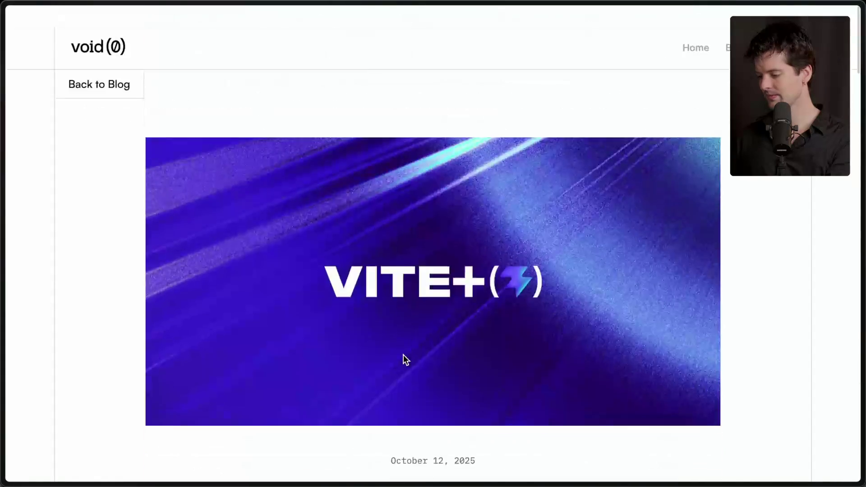
# Step: Search YouTube for vite+ from a new tab and scroll the results
pyautogui.hotkey('ctrl', 't')
pyautogui.write('vite+ ly')
pyautogui.press('Return')
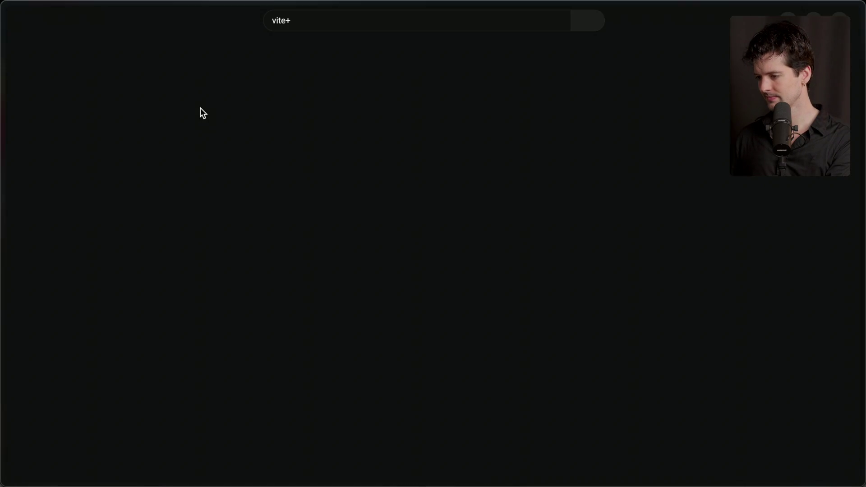
pyautogui.scroll(-1, 200, 108)
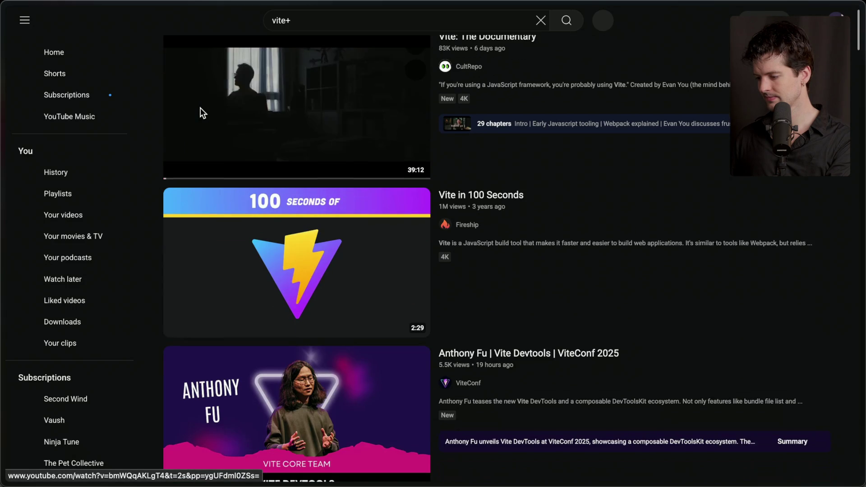
# Step: Open the ViteConf channel's Videos tab and start the 'Vite Beyond a Build Tool' talk
pyautogui.scroll(-4, 201, 109)
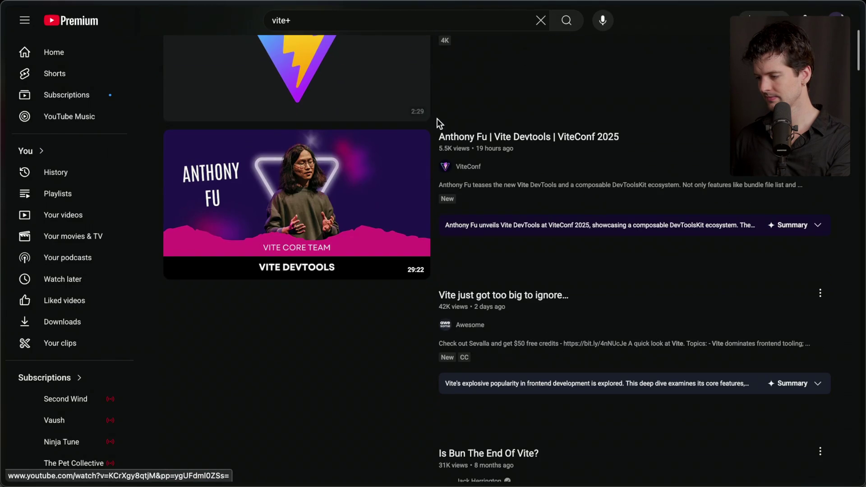
pyautogui.click(462, 170)
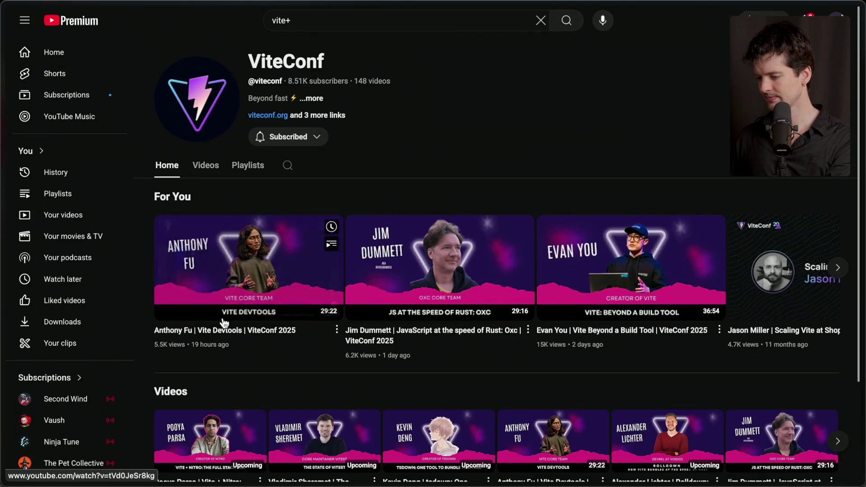
pyautogui.click(207, 171)
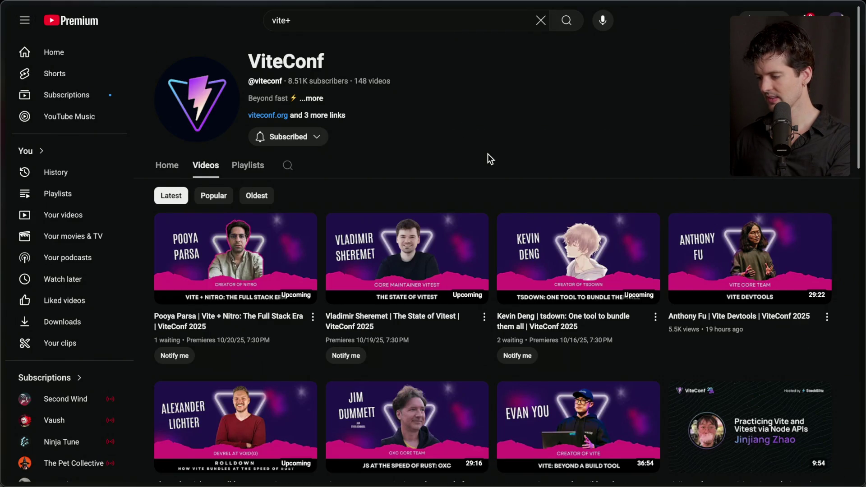
pyautogui.scroll(-2, 487, 153)
pyautogui.scroll(-2, 488, 153)
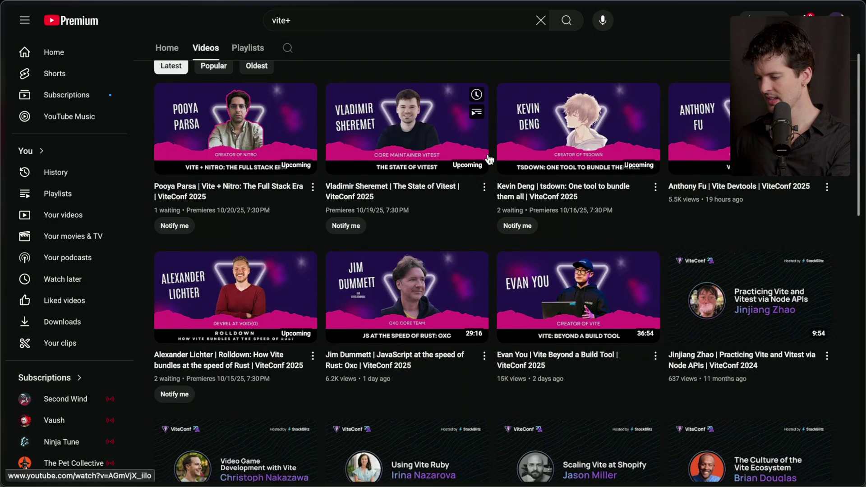
pyautogui.click(553, 305)
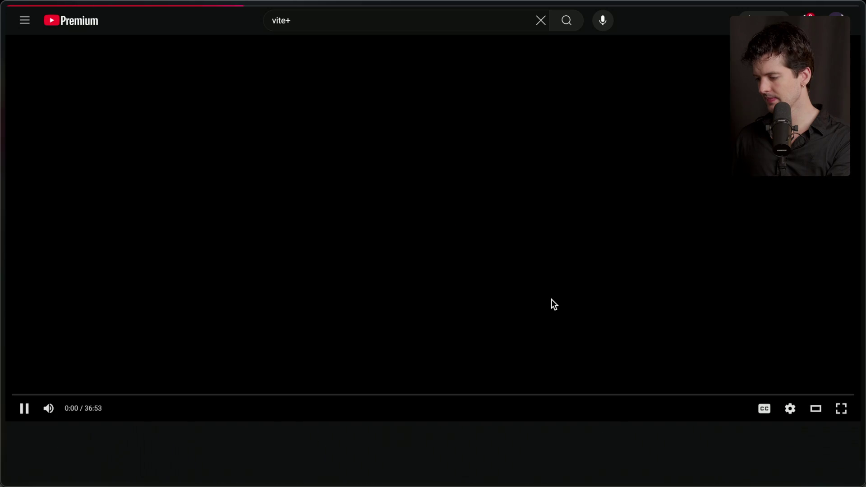
# Step: Pause the talk, set playback speed to 1.5, resume, and seek to about 1:01
pyautogui.click(374, 269)
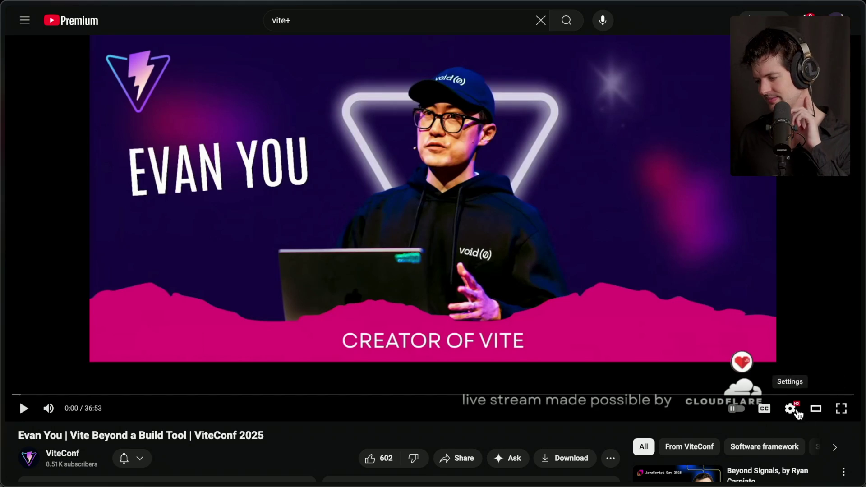
pyautogui.click(790, 409)
pyautogui.click(762, 351)
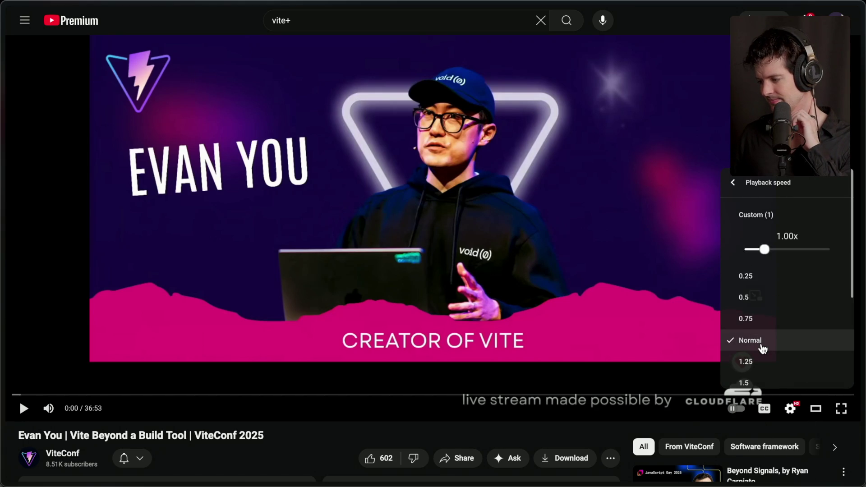
pyautogui.scroll(-1, 762, 348)
pyautogui.click(760, 332)
pyautogui.click(267, 360)
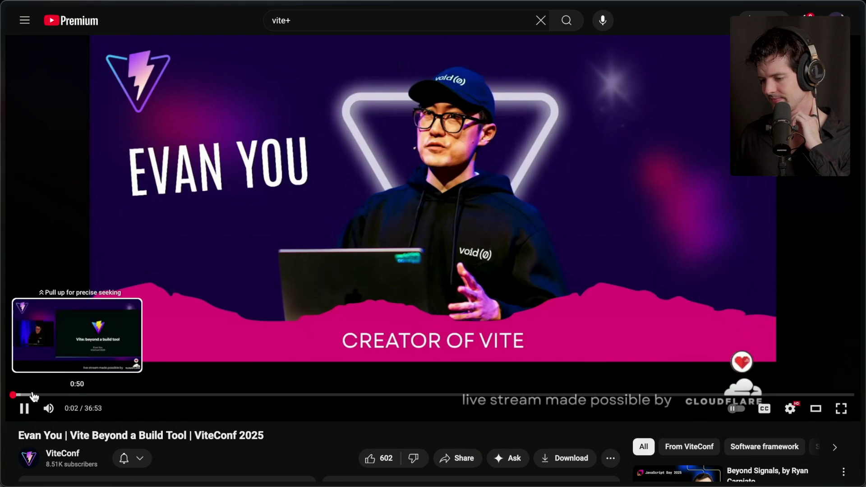
pyautogui.click(36, 396)
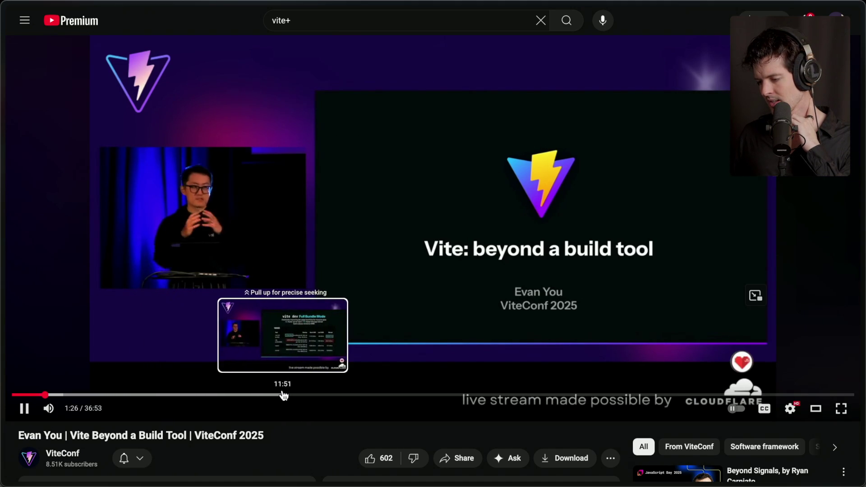
# Step: Seek the talk to about 10:55, skip forward with the arrow keys, then jump to the Vite+ section
pyautogui.click(263, 395)
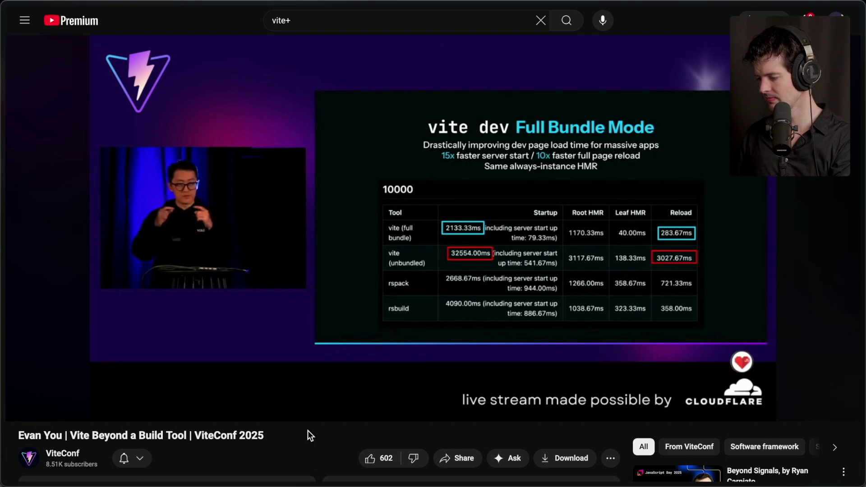
pyautogui.press('Right')
pyautogui.press('Right')
pyautogui.press('Right')
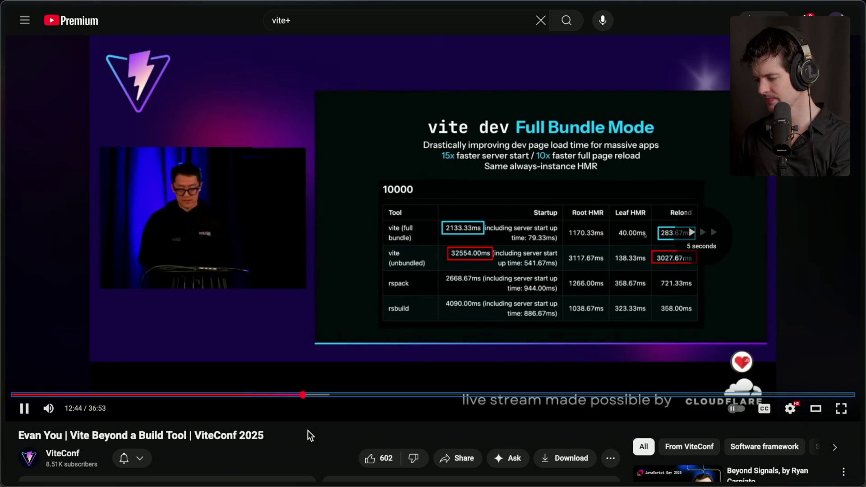
pyautogui.press('Right')
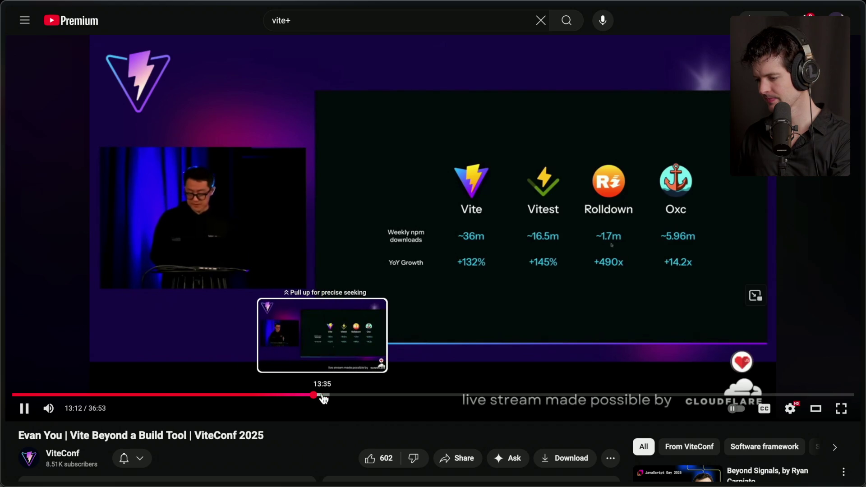
pyautogui.click(348, 401)
# Step: Pause the talk at 15:34 on the Vite+ title slide, glance at the blog post, and return
pyautogui.click(342, 352)
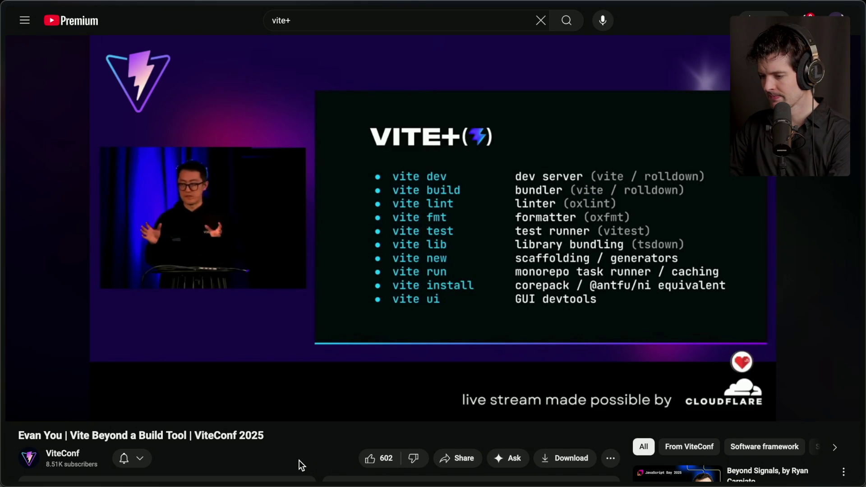
pyautogui.press('space')
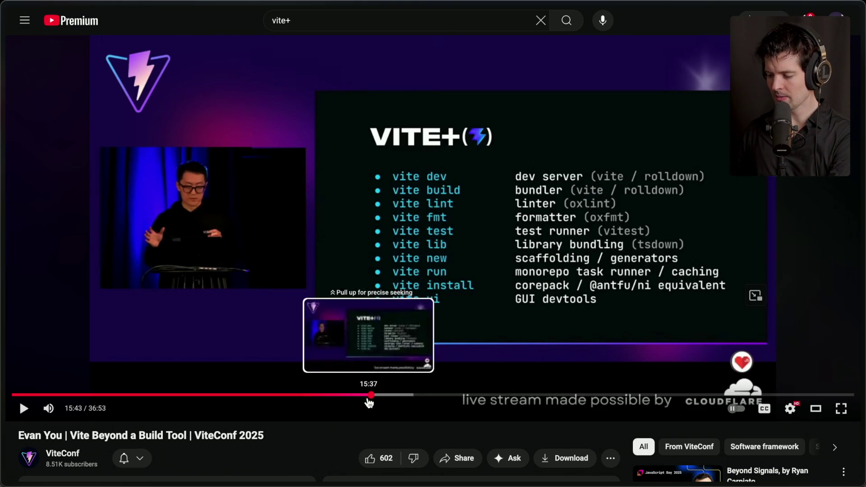
pyautogui.click(368, 396)
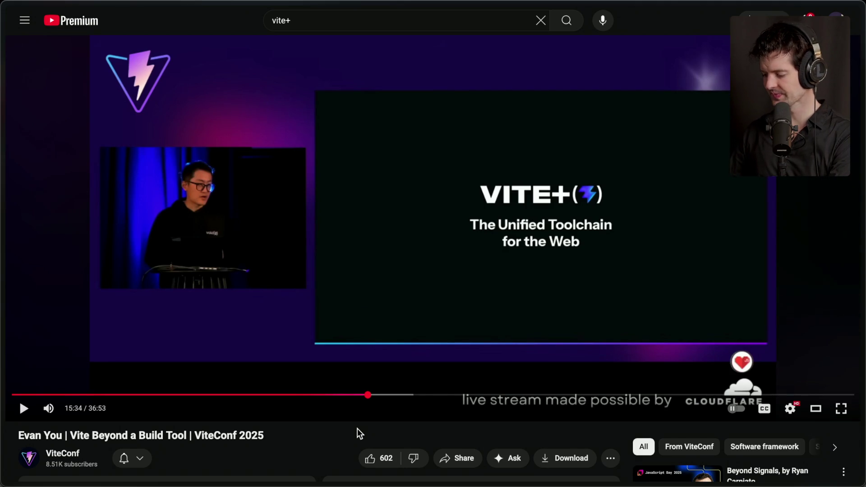
pyautogui.moveTo(763, 340)
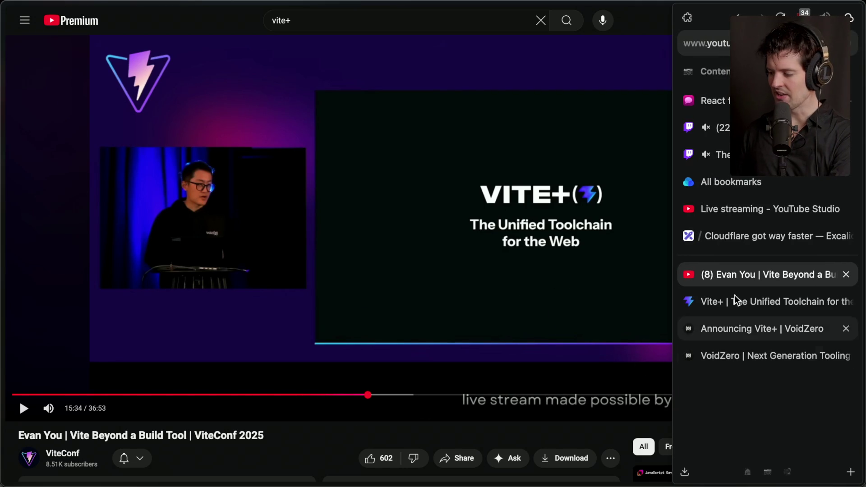
pyautogui.click(747, 329)
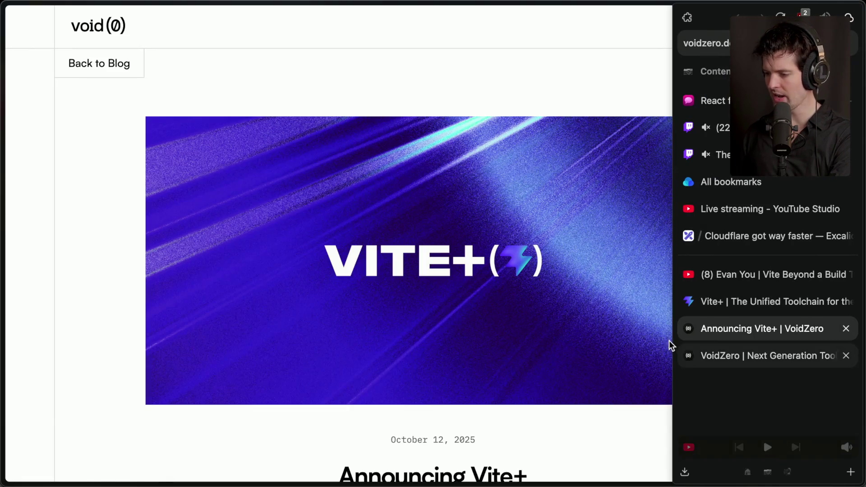
pyautogui.click(743, 277)
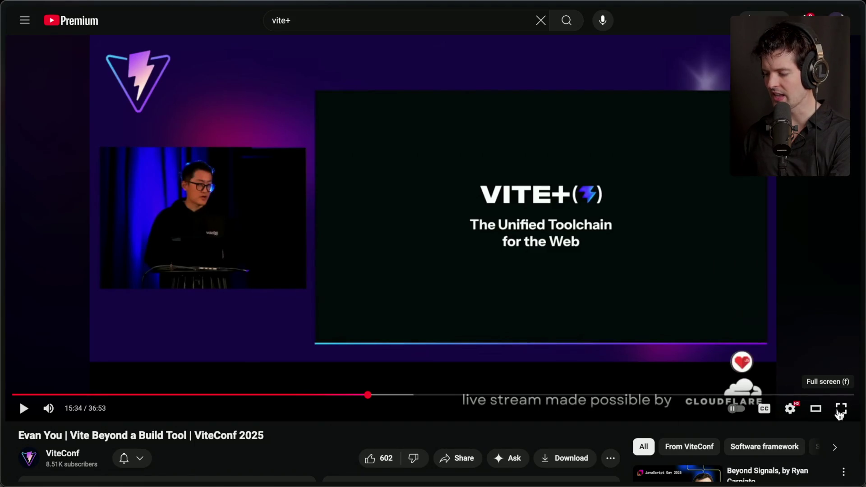
# Step: Play the talk full screen and rewind it to 15:31 on the Vite+ title slide
pyautogui.press('f')
pyautogui.press('space')
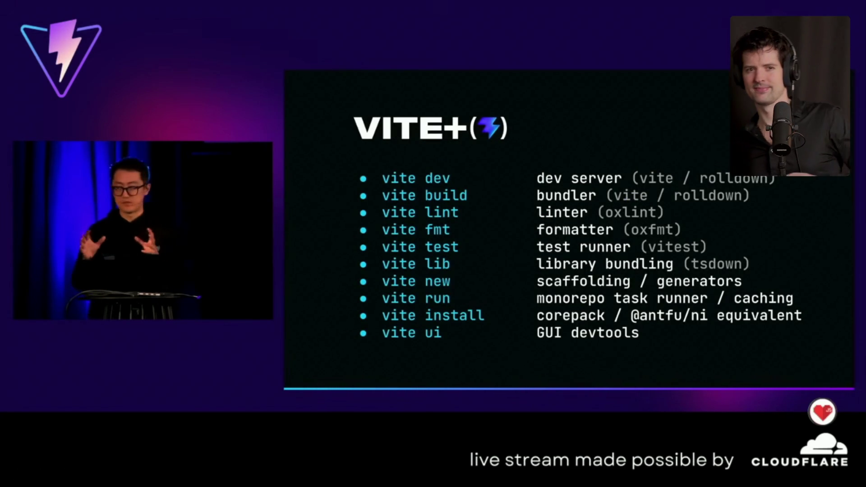
pyautogui.press('space')
pyautogui.press('Left')
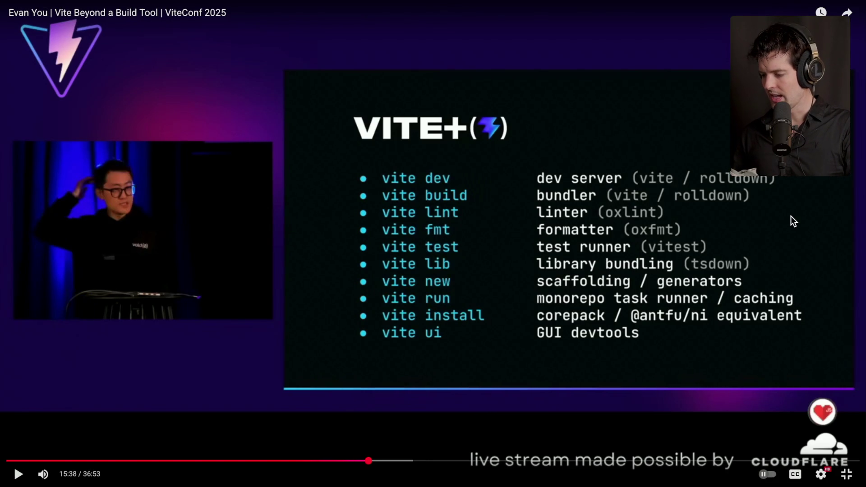
pyautogui.press('Left')
# Step: Reset the player's playback speed to Normal and resume the talk
pyautogui.click(822, 474)
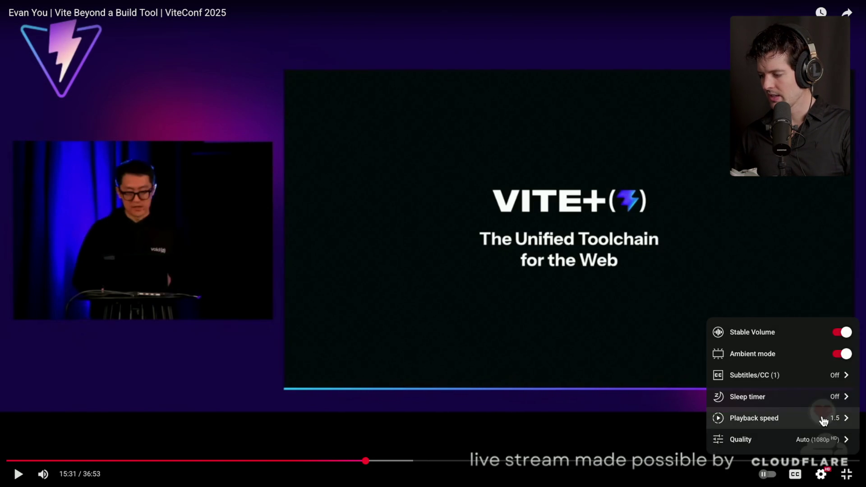
pyautogui.click(822, 418)
pyautogui.click(759, 406)
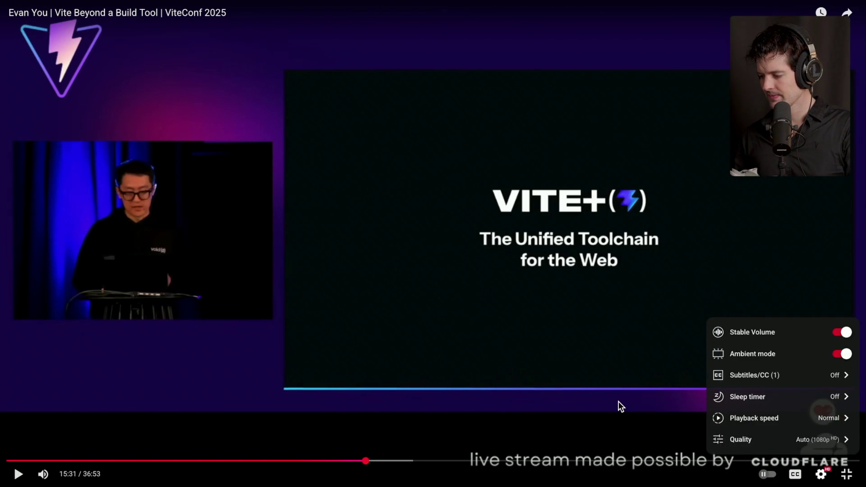
pyautogui.click(643, 387)
pyautogui.click(675, 370)
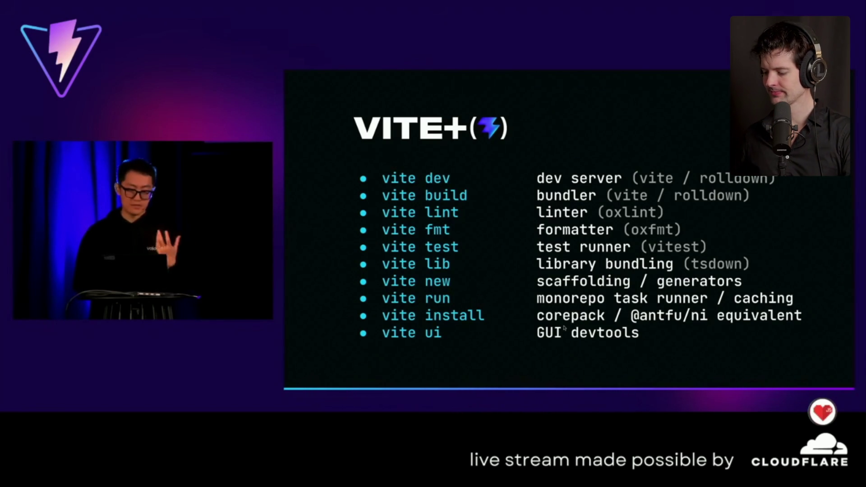
# Step: Play the talk, pausing at 16:41 and finally at 17:01 on the command list, then exit fullscreen
pyautogui.click(854, 396)
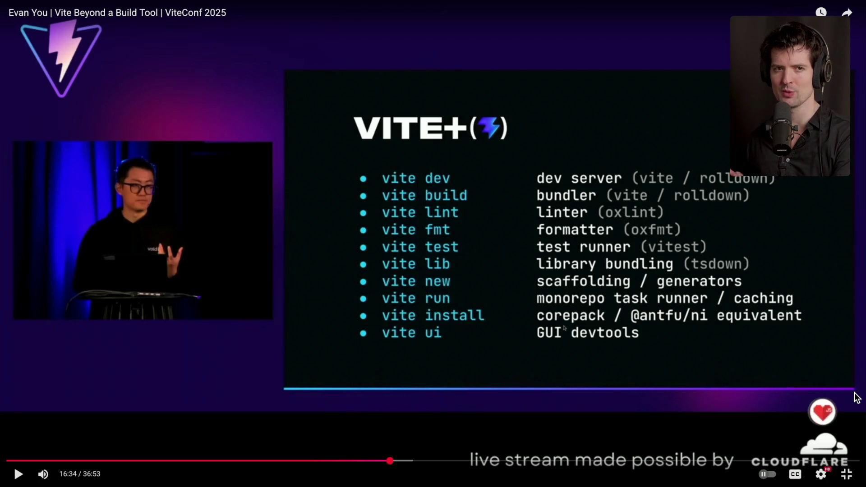
pyautogui.press('space')
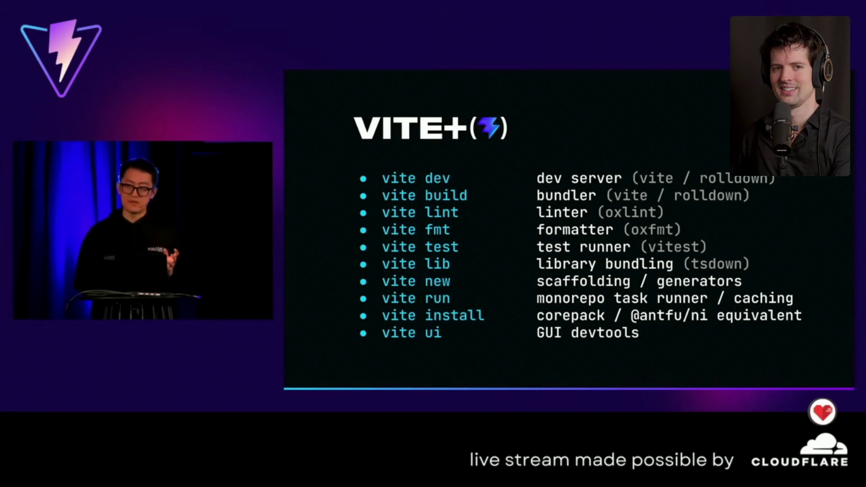
pyautogui.press('space')
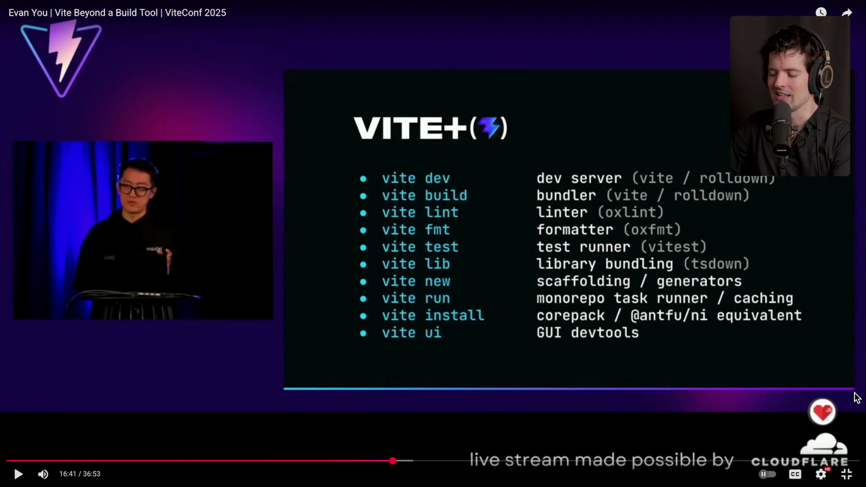
pyautogui.press('space')
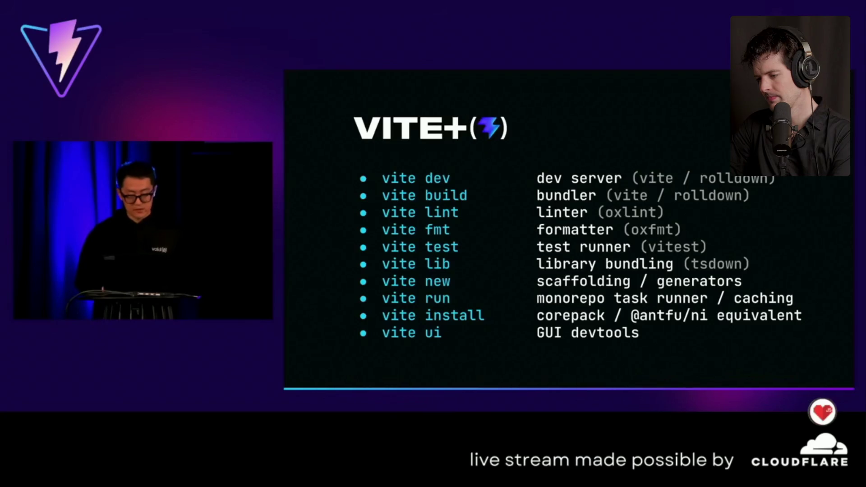
pyautogui.click(858, 397)
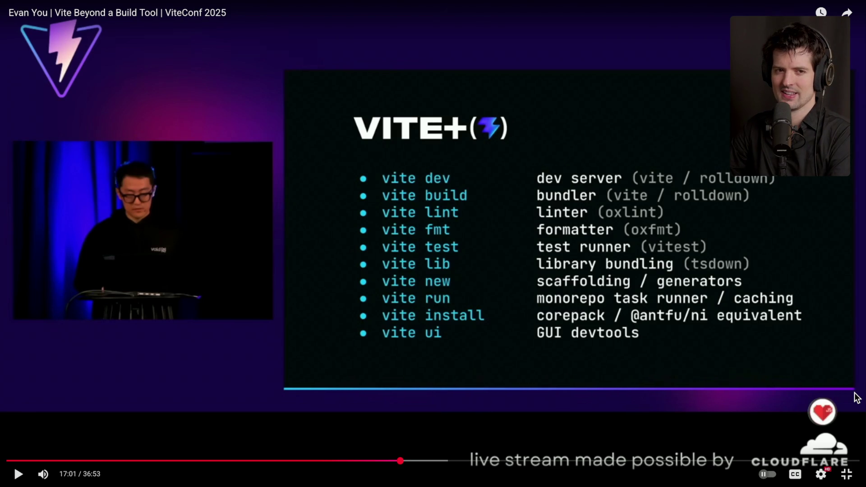
pyautogui.press('Escape')
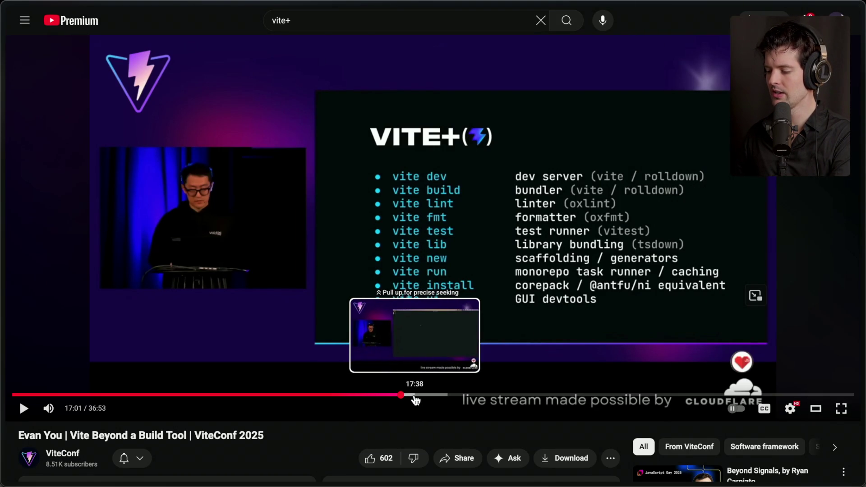
# Step: Switch to the Vite+ site, open the Announcing Vite+ post and scroll down
pyautogui.moveTo(862, 307)
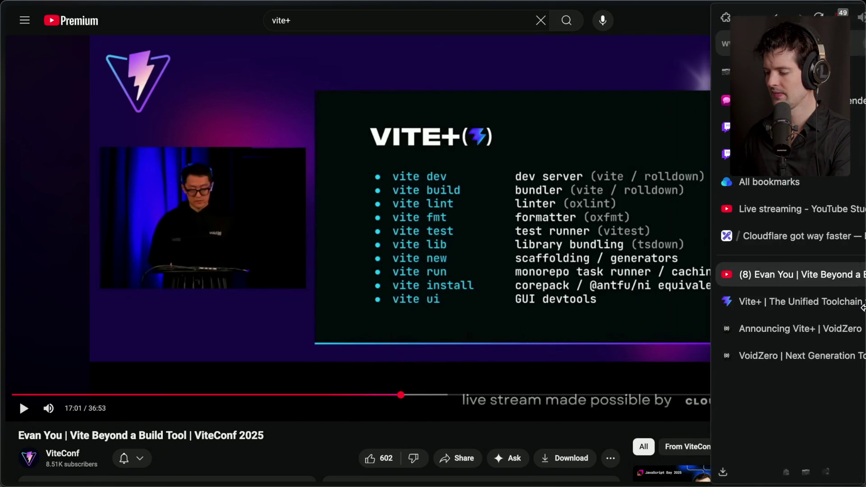
pyautogui.click(751, 302)
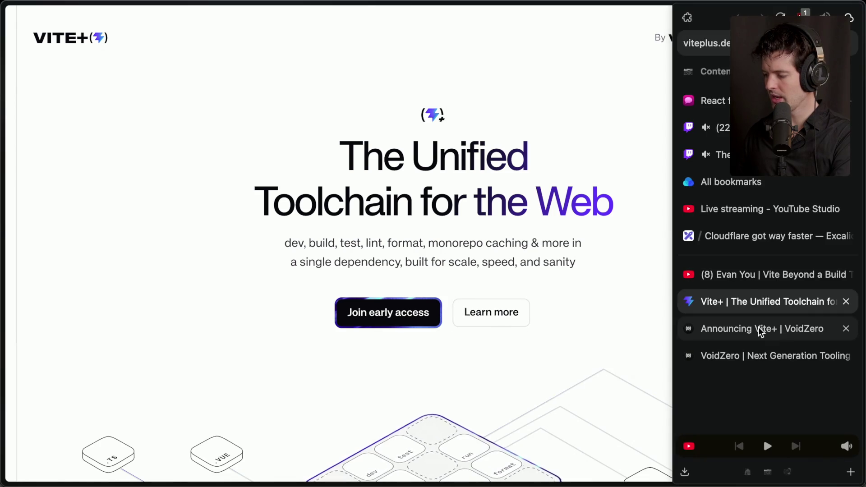
pyautogui.click(710, 328)
pyautogui.scroll(-9, 82, 429)
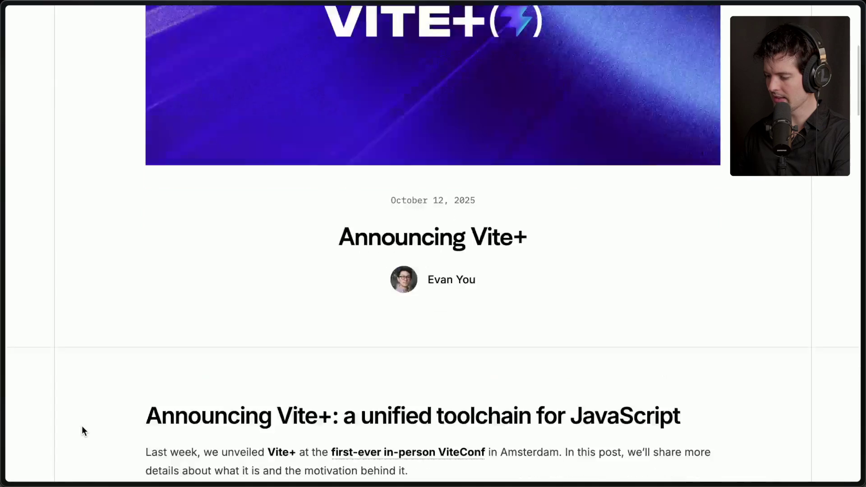
pyautogui.scroll(-4, 82, 427)
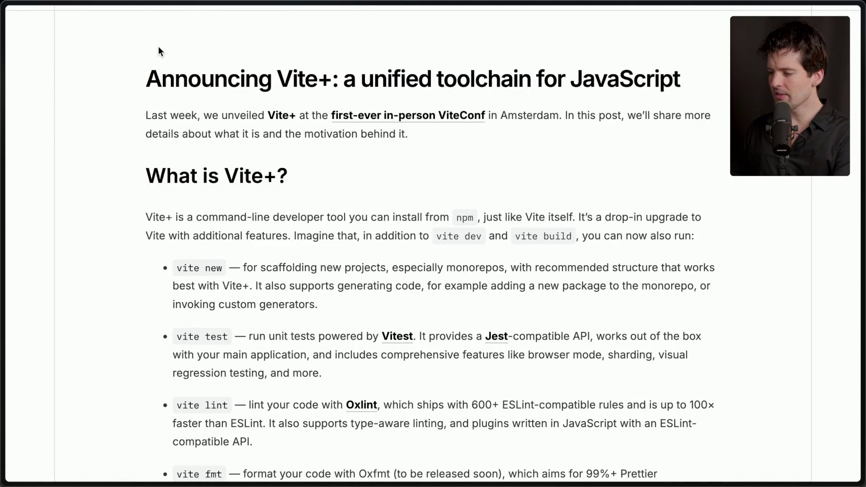
# Step: Highlight the title, the npm install sentence, the extra-commands sentence and the vite new bullet
pyautogui.moveTo(161, 42); pyautogui.dragTo(344, 84)
pyautogui.moveTo(698, 105); pyautogui.dragTo(697, 106)
pyautogui.click(465, 170)
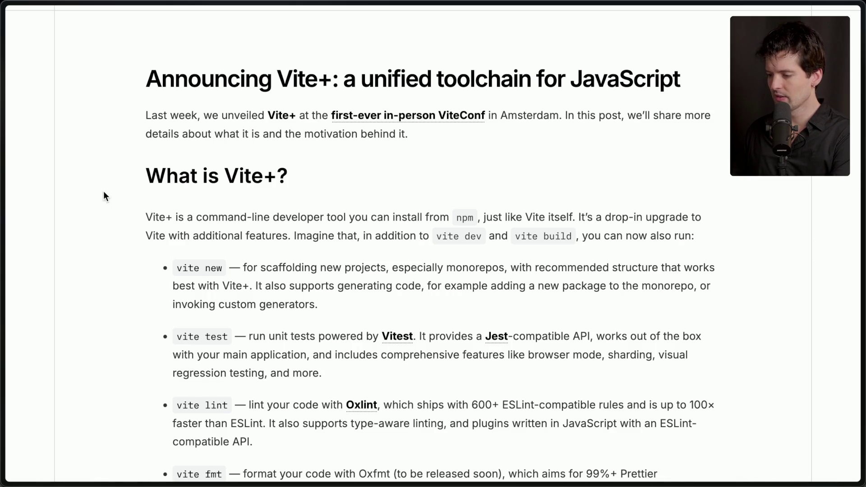
pyautogui.moveTo(131, 216); pyautogui.dragTo(474, 218)
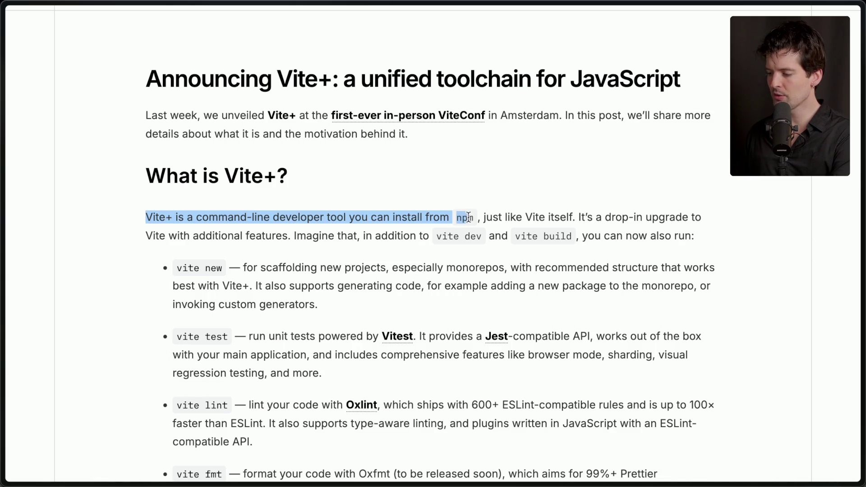
pyautogui.click(474, 217)
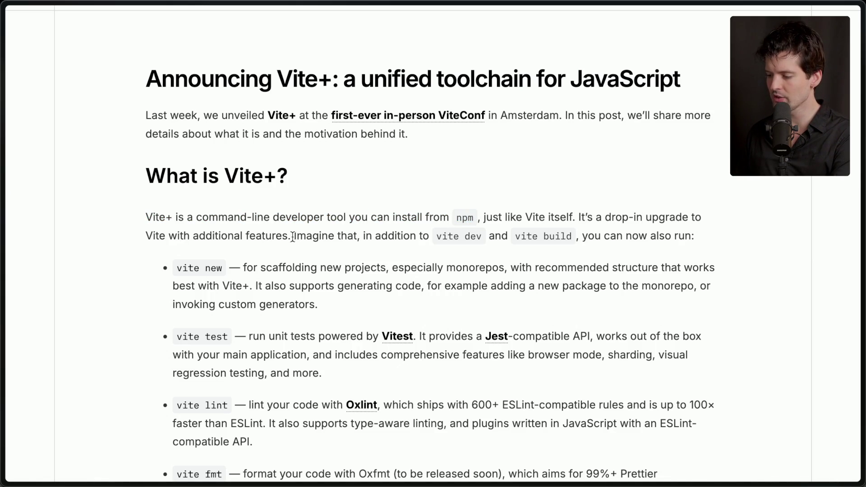
pyautogui.moveTo(291, 236); pyautogui.dragTo(383, 232)
pyautogui.click(382, 231)
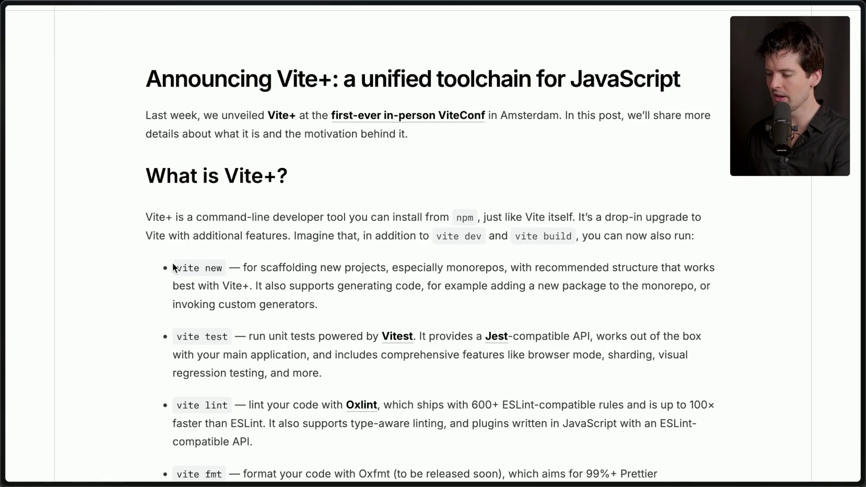
pyautogui.moveTo(337, 311); pyautogui.dragTo(155, 267)
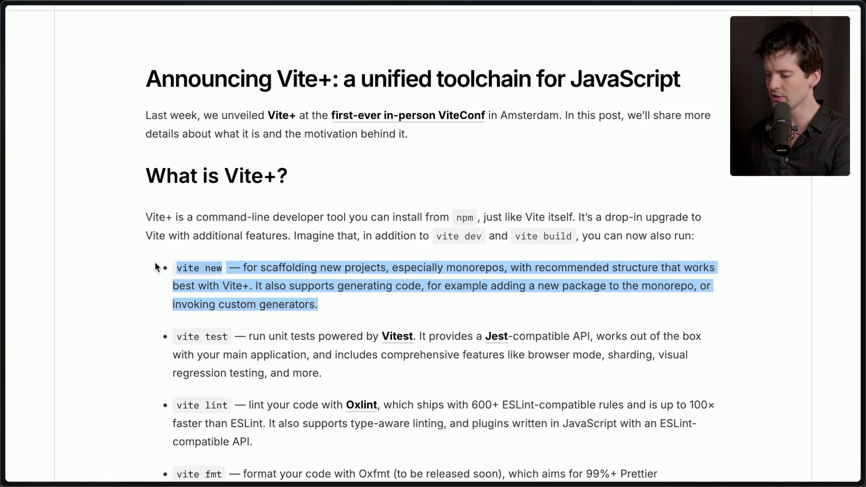
pyautogui.click(334, 306)
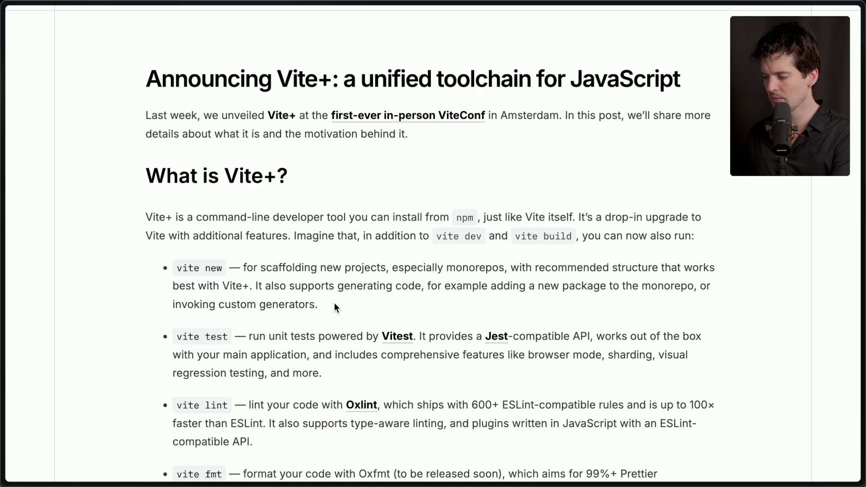
pyautogui.scroll(-1, 334, 304)
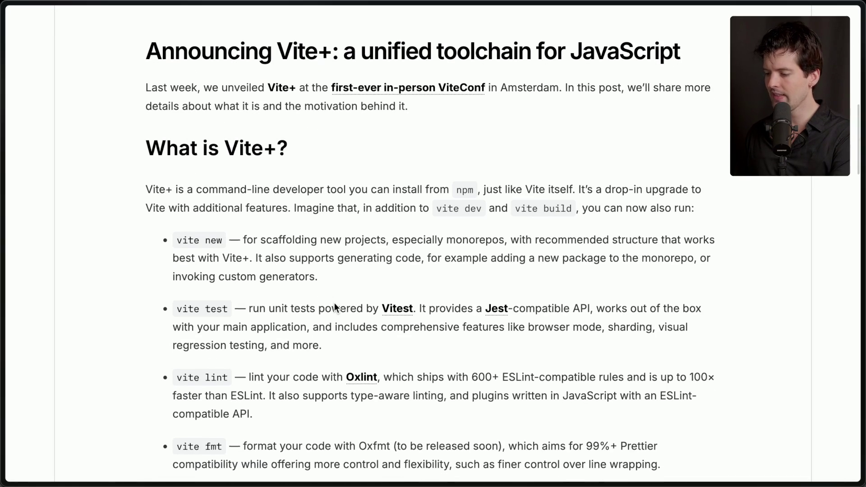
# Step: Highlight the vite new bullet, scroll on, then highlight the vite test bullet twice
pyautogui.moveTo(173, 241); pyautogui.dragTo(368, 274)
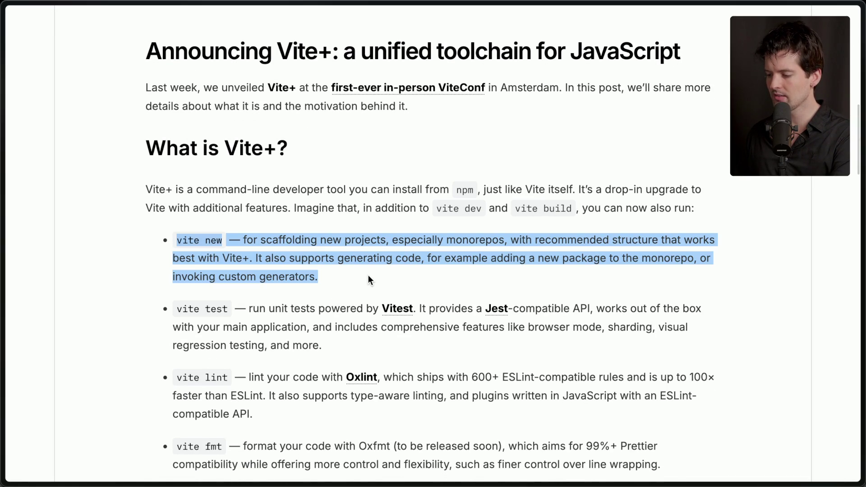
pyautogui.click(368, 280)
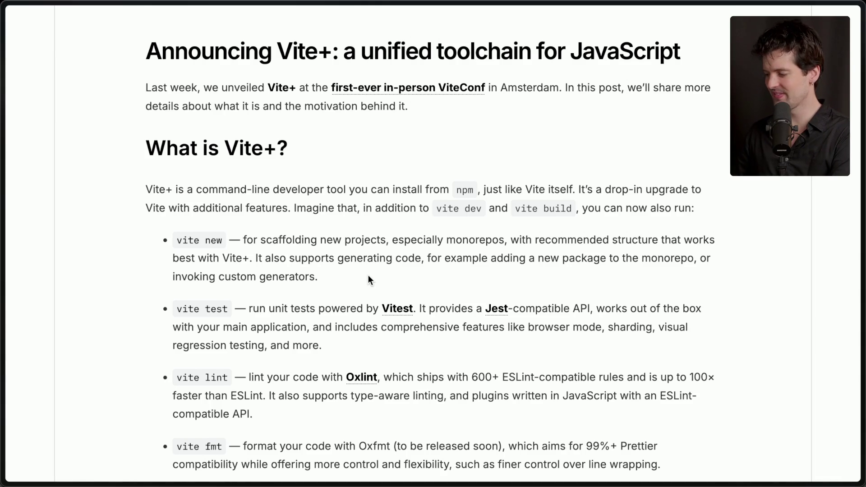
pyautogui.scroll(-3, 368, 276)
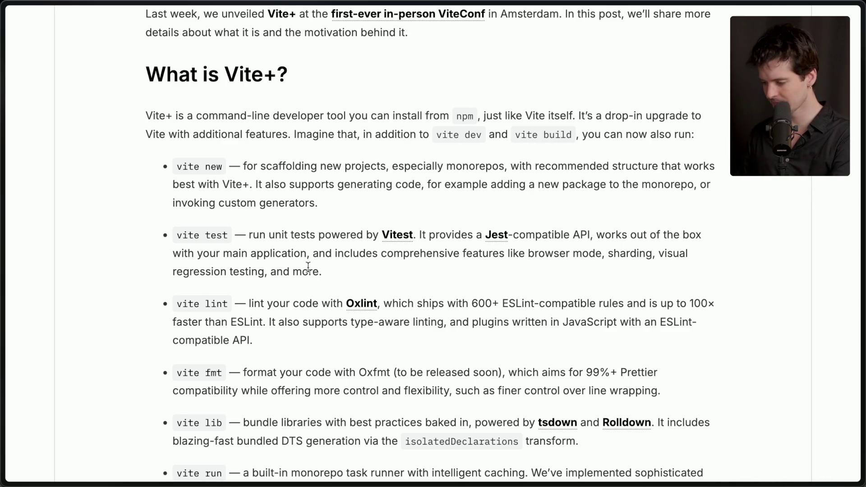
pyautogui.scroll(-1, 308, 266)
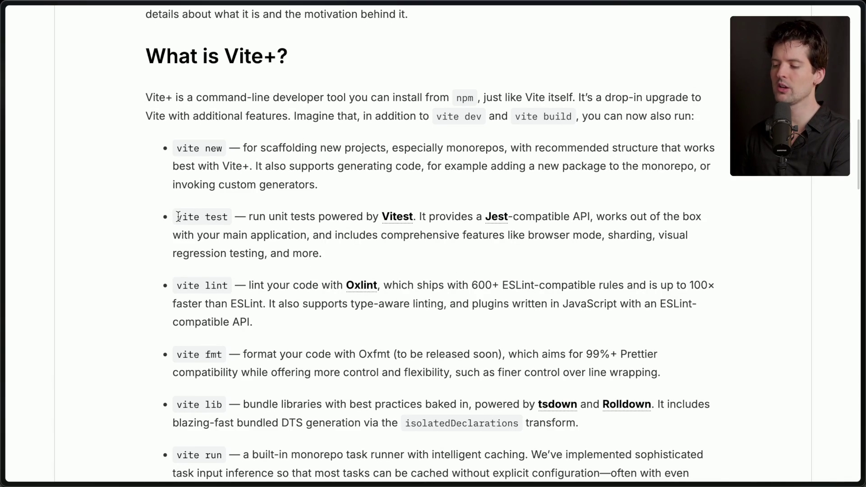
pyautogui.moveTo(176, 217); pyautogui.dragTo(330, 272)
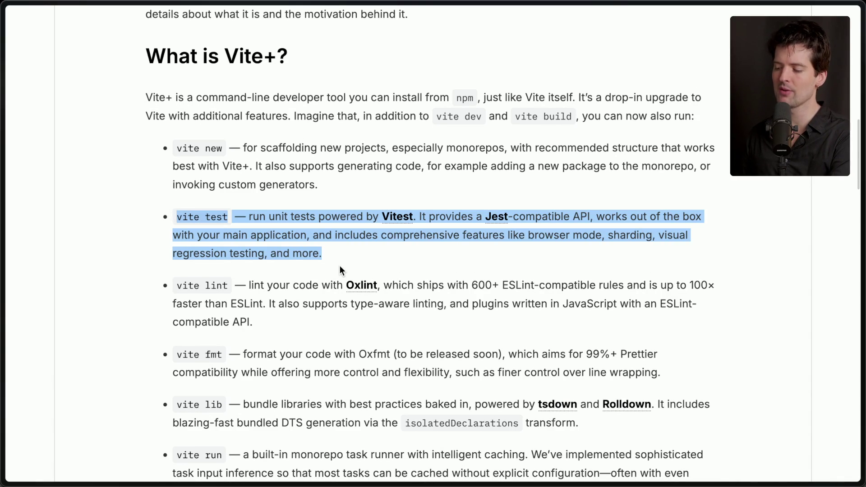
pyautogui.click(340, 267)
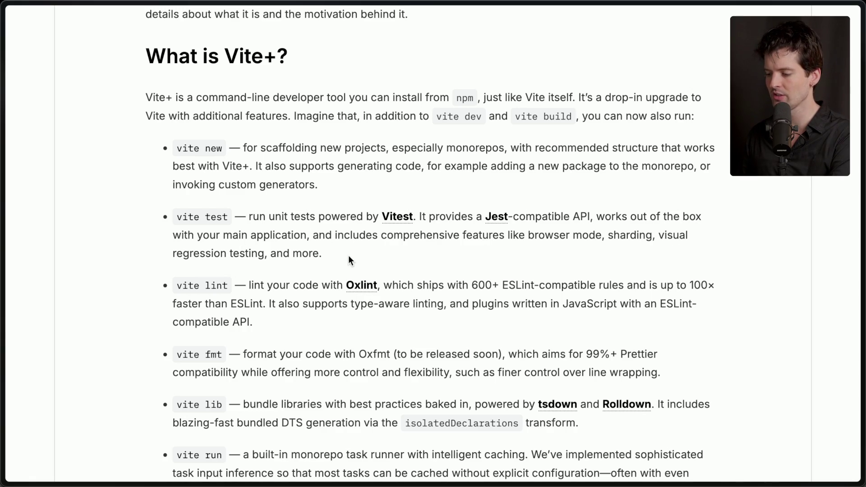
pyautogui.moveTo(354, 258); pyautogui.dragTo(166, 207)
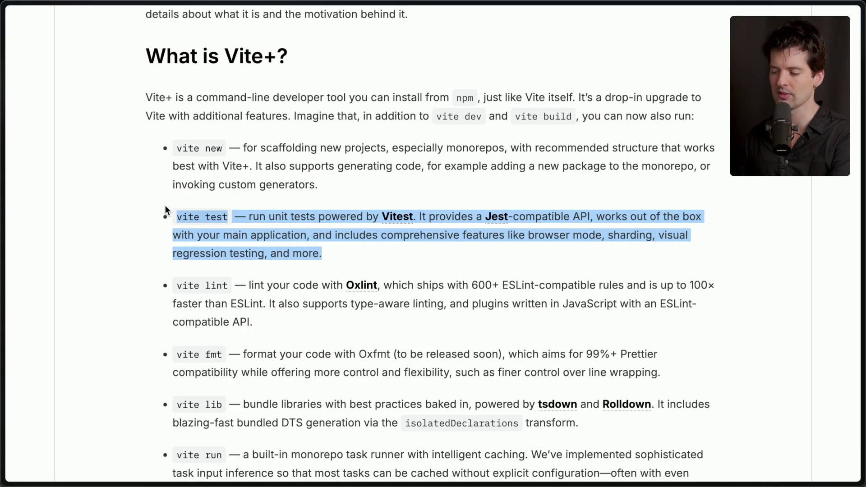
pyautogui.click(165, 205)
# Step: Switch to the Excalidraw drawing and start a new blank scene
pyautogui.moveTo(860, 226)
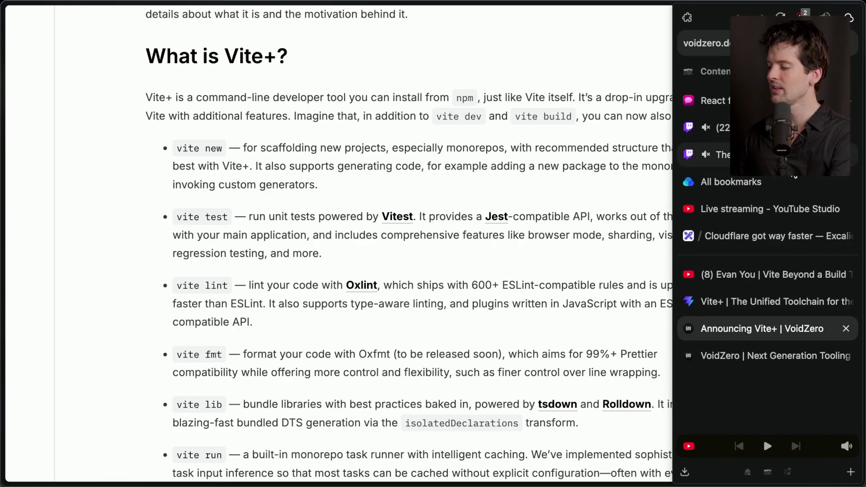
pyautogui.click(767, 239)
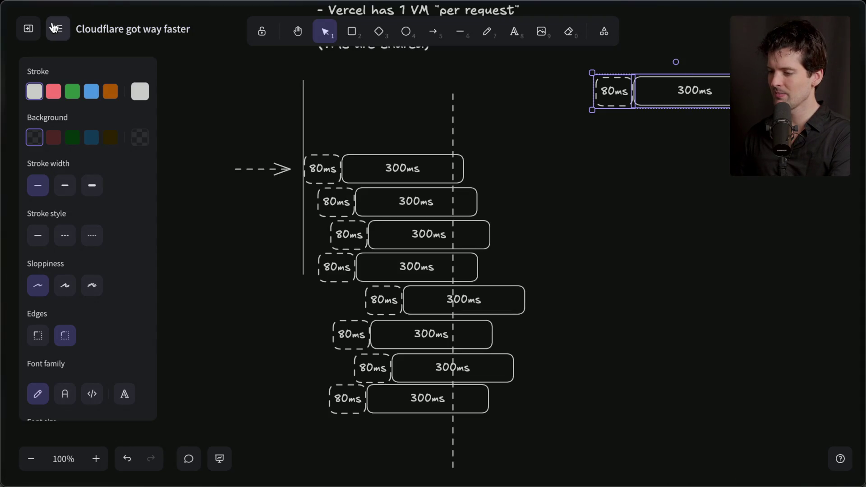
pyautogui.click(28, 28)
pyautogui.click(166, 140)
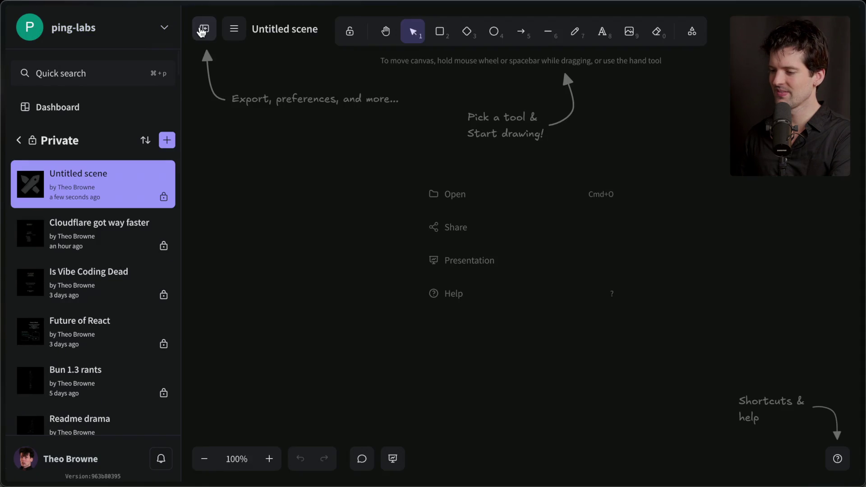
pyautogui.click(204, 30)
pyautogui.click(542, 31)
pyautogui.click(611, 329)
# Step: Add an XL 'Vite+' text heading at the top centre of the canvas
pyautogui.click(515, 31)
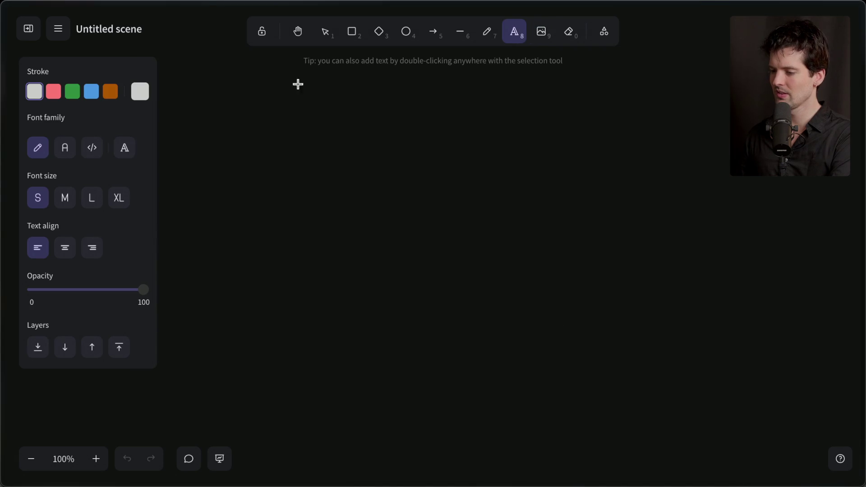
pyautogui.click(120, 199)
pyautogui.click(412, 94)
pyautogui.write('Vite+')
pyautogui.click(449, 149)
pyautogui.moveTo(440, 111); pyautogui.dragTo(426, 99)
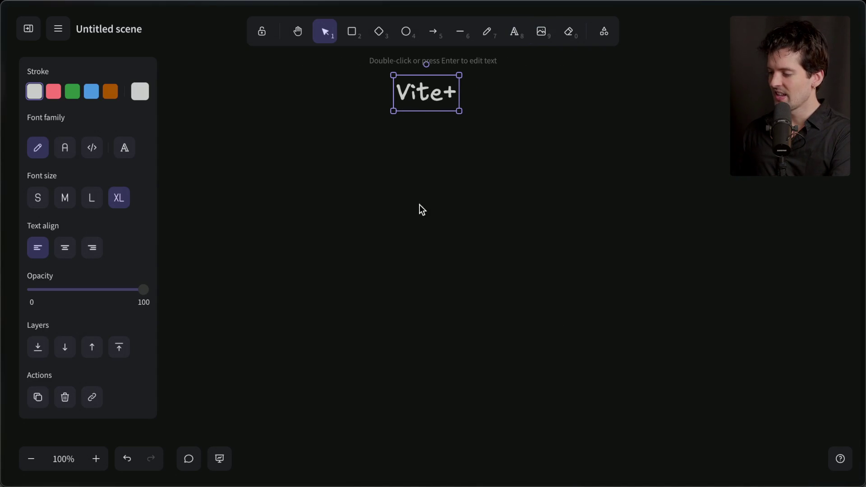
pyautogui.click(421, 256)
# Step: Add a medium-size 'Vitess' text below the Vite+ heading
pyautogui.doubleClick(420, 255)
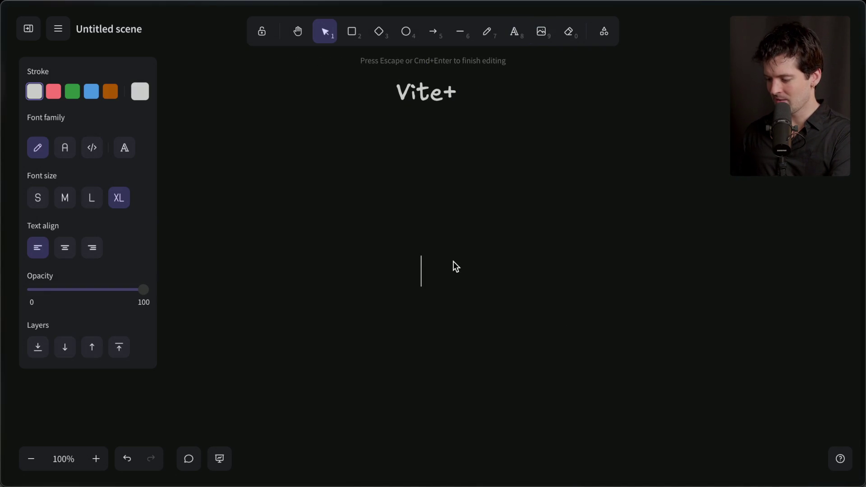
pyautogui.click(65, 199)
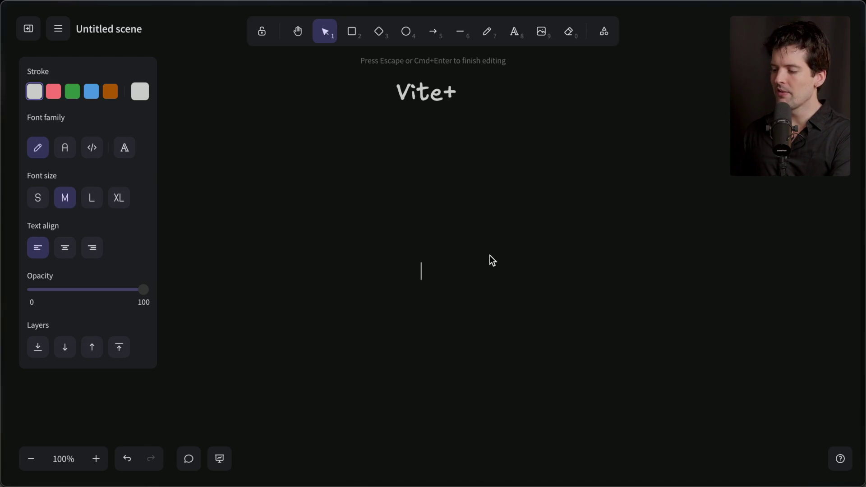
pyautogui.scroll(-2, 490, 255)
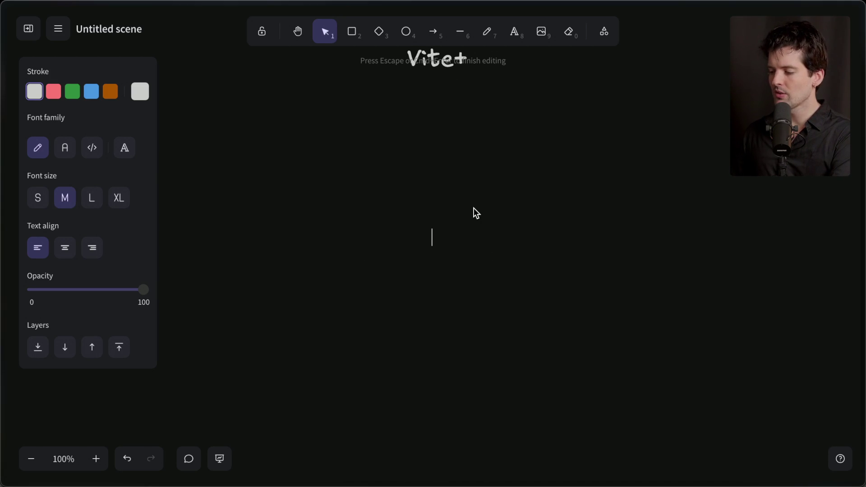
pyautogui.press('Escape')
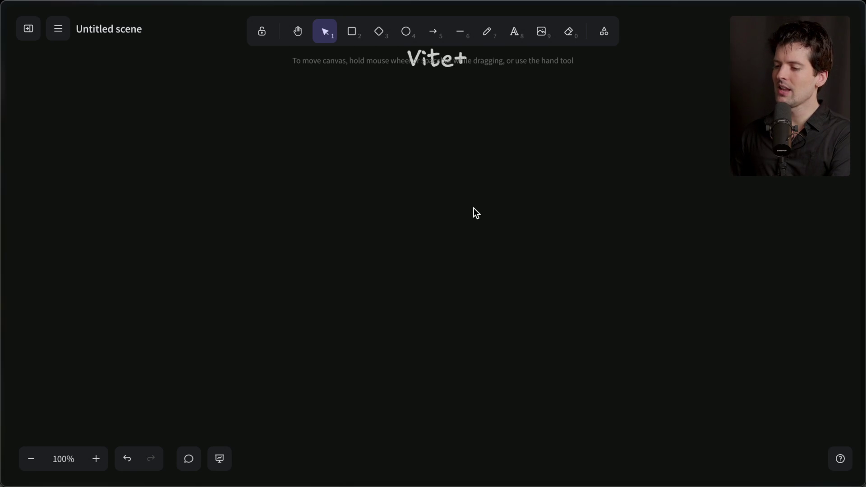
pyautogui.write('Vitess')
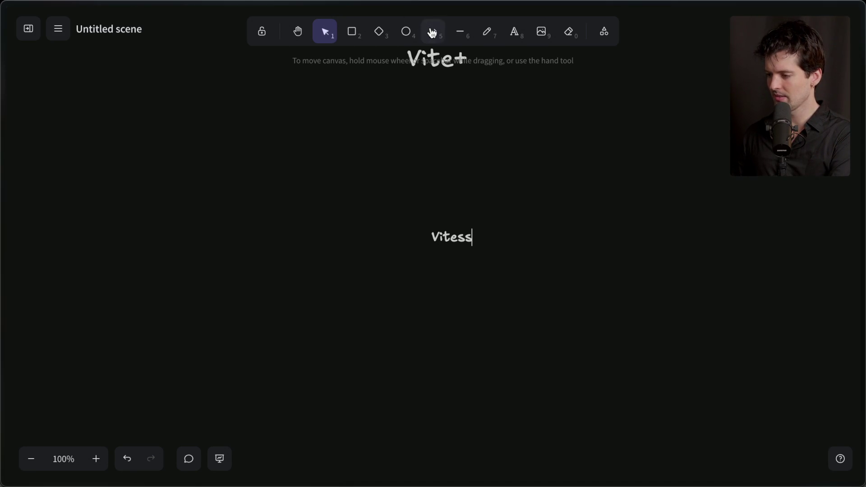
pyautogui.click(59, 32)
pyautogui.click(60, 31)
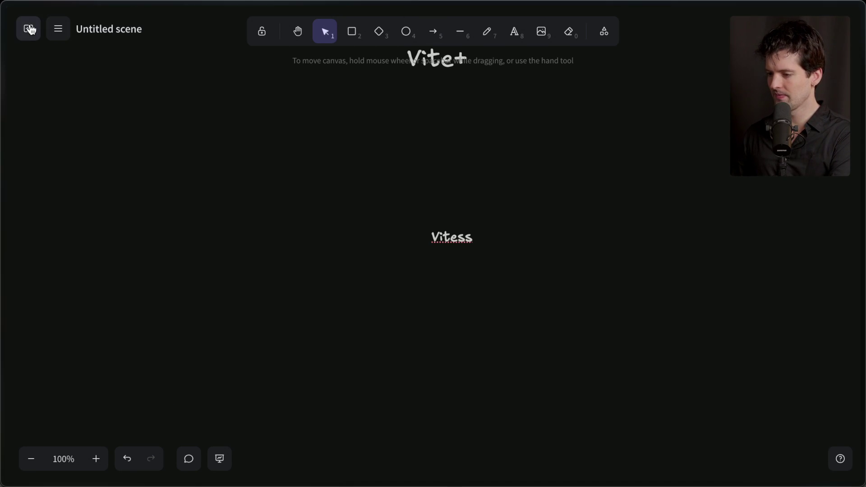
# Step: Rename the untitled scene to 'Vite+'
pyautogui.click(30, 30)
pyautogui.click(37, 31)
pyautogui.click(35, 31)
pyautogui.click(165, 28)
pyautogui.click(205, 28)
pyautogui.click(205, 29)
pyautogui.click(117, 29)
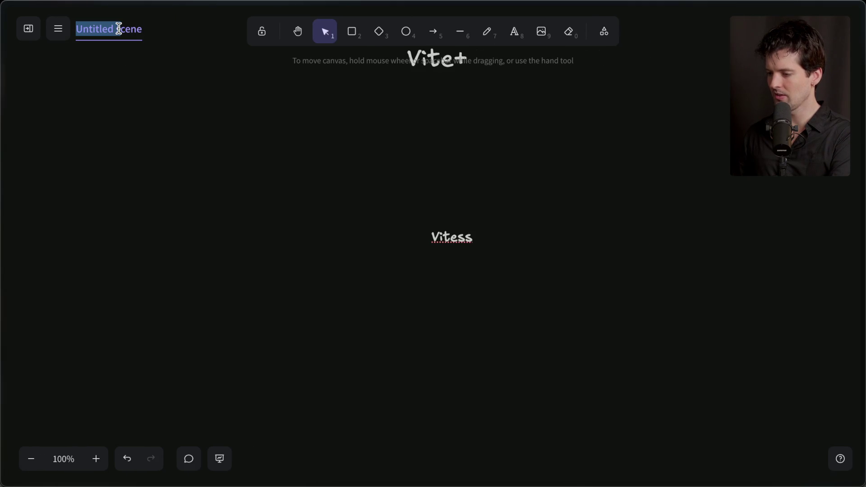
pyautogui.write('Vite+')
pyautogui.click(226, 248)
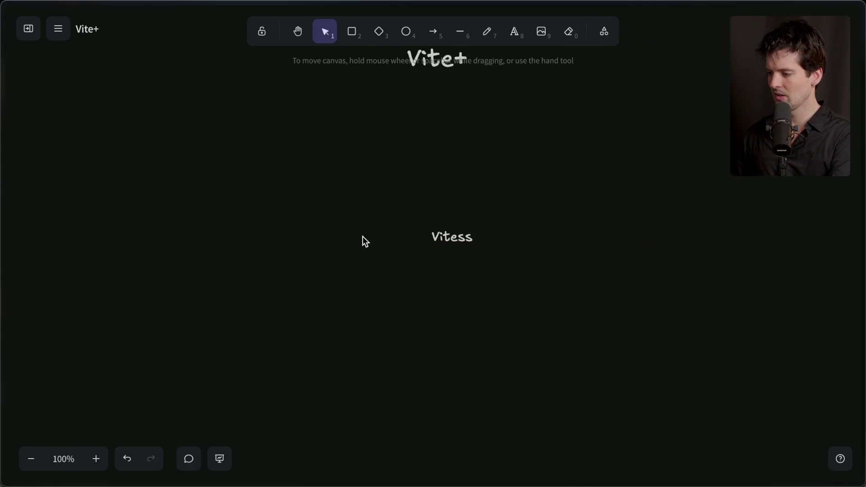
# Step: Expand the note to four lines: Vitess - Mysql sharding, Vitesse, Vitest and Vite test descriptions
pyautogui.moveTo(458, 241); pyautogui.dragTo(433, 230)
pyautogui.click(65, 248)
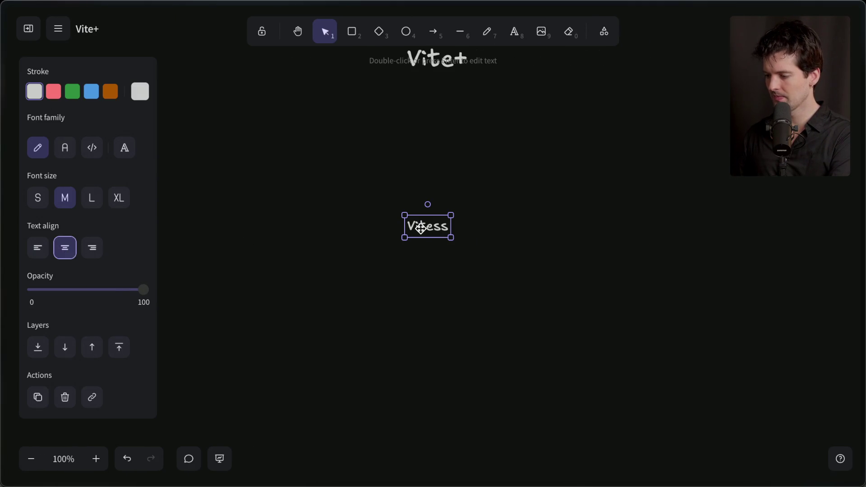
pyautogui.doubleClick(421, 229)
pyautogui.press('Left')
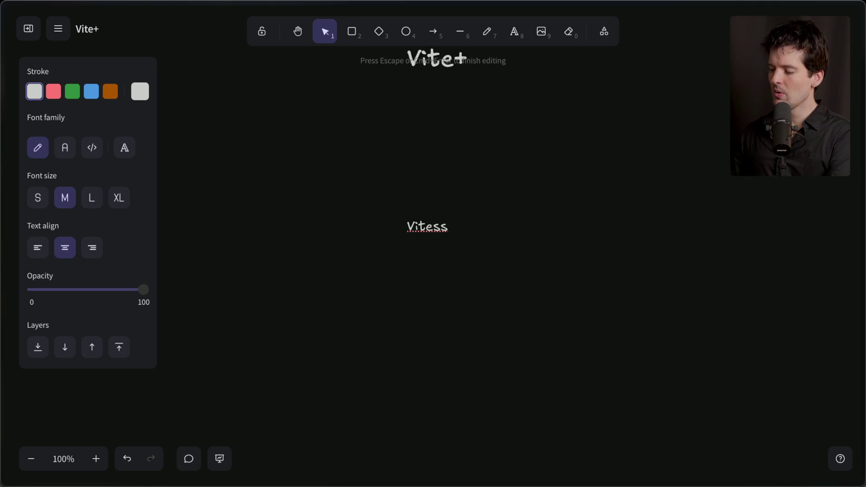
pyautogui.click(448, 227)
pyautogui.write('-')
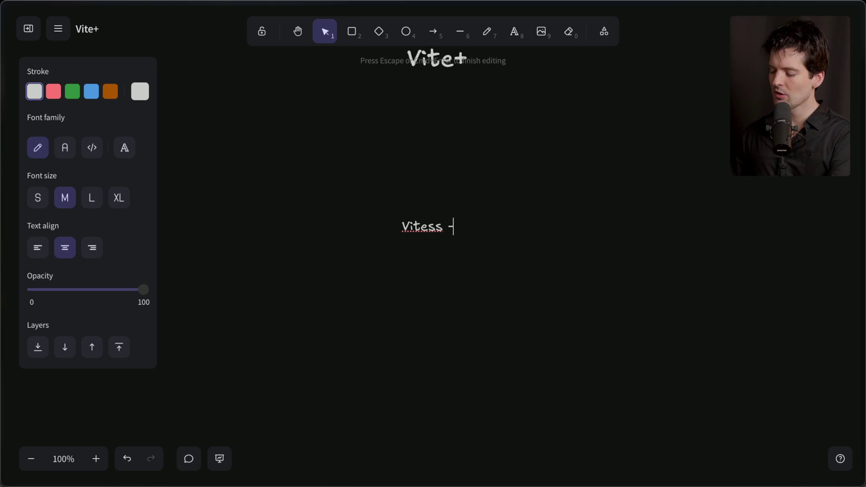
pyautogui.write(' Mysql sharding')
pyautogui.press('Return')
pyautogui.write('Vitesse - ')
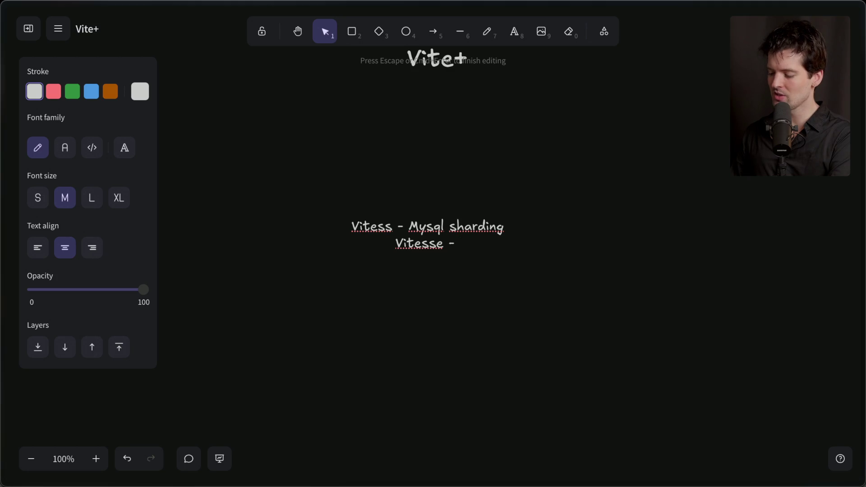
pyautogui.write('"sta')
pyautogui.write('tic site template"')
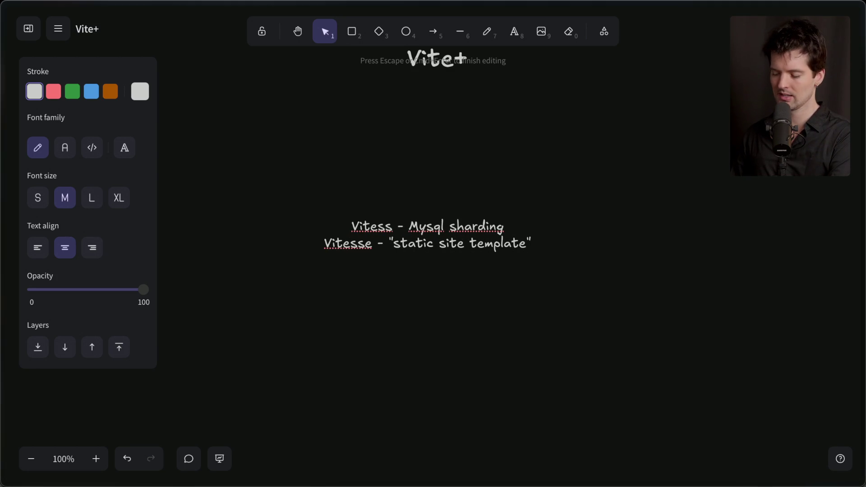
pyautogui.write('tes')
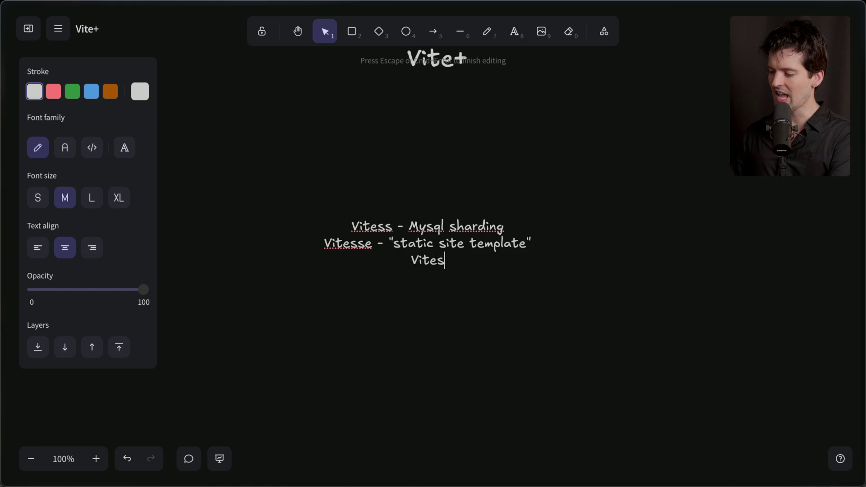
pyautogui.write('t - test')
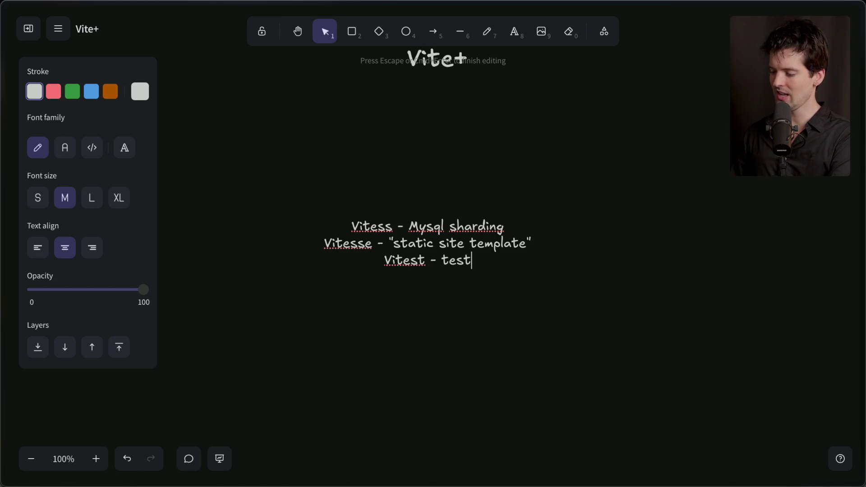
pyautogui.write(' framework for Vite')
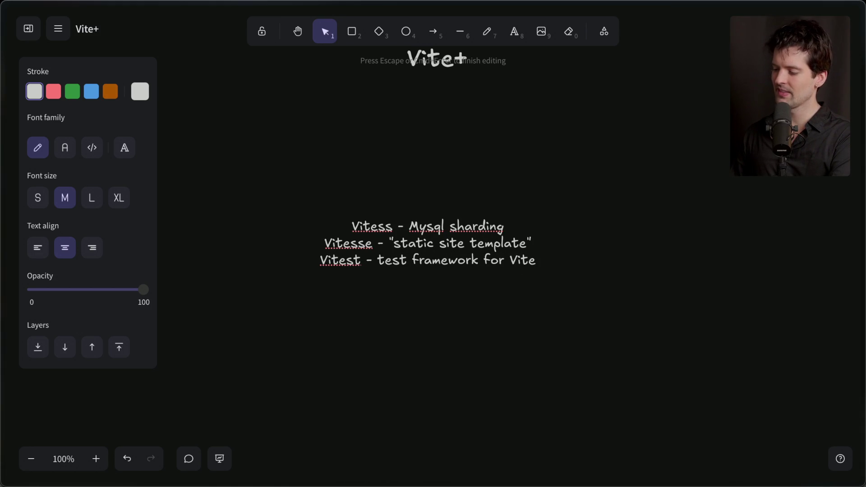
pyautogui.write(' Vite test - ')
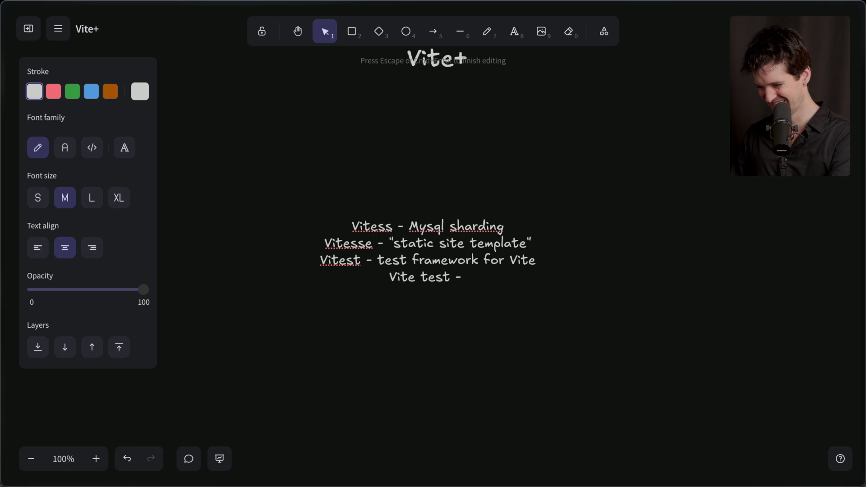
pyautogui.write('vite')
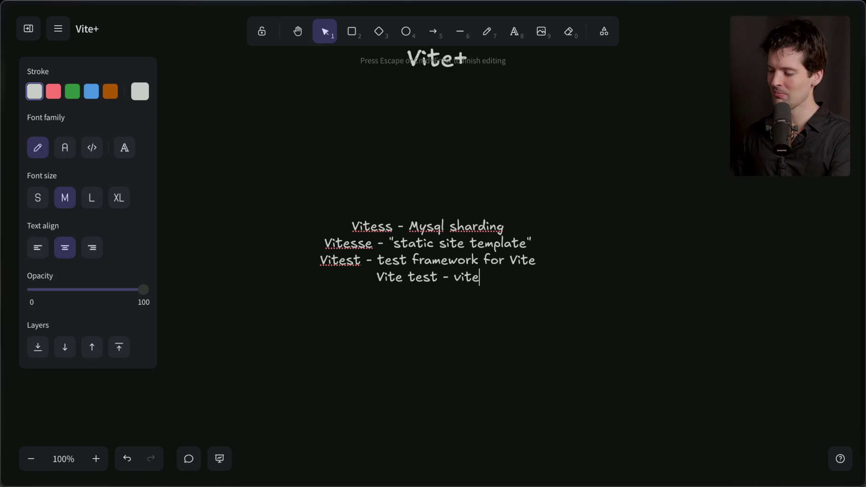
pyautogui.write('+ integration of vitest')
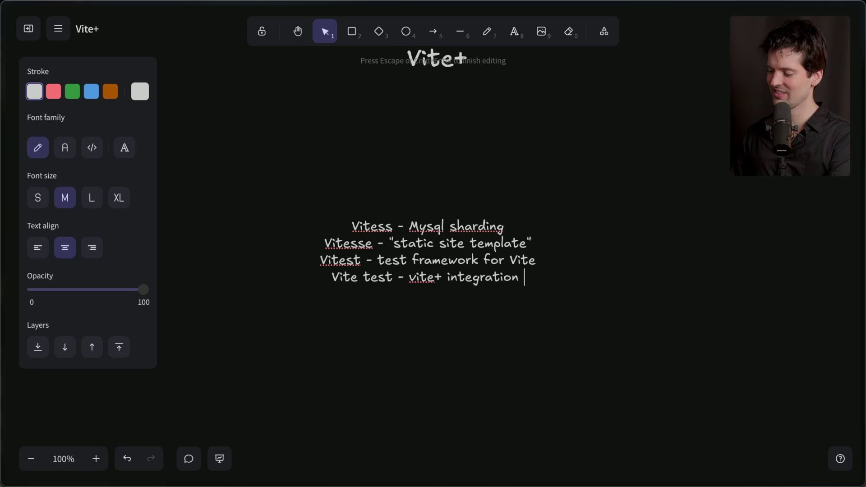
pyautogui.click(400, 369)
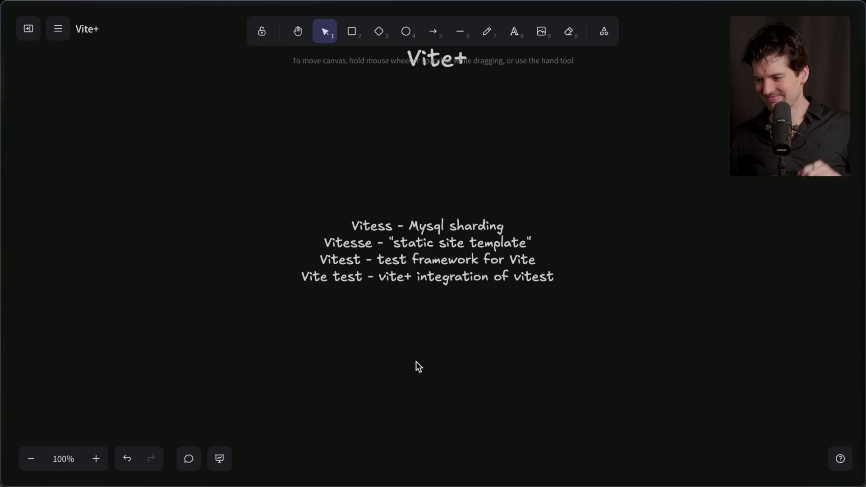
# Step: Select all the note's text and load x.com/theo in a new tab
pyautogui.click(461, 259)
pyautogui.doubleClick(462, 258)
pyautogui.hotkey('ctrl', 'c')
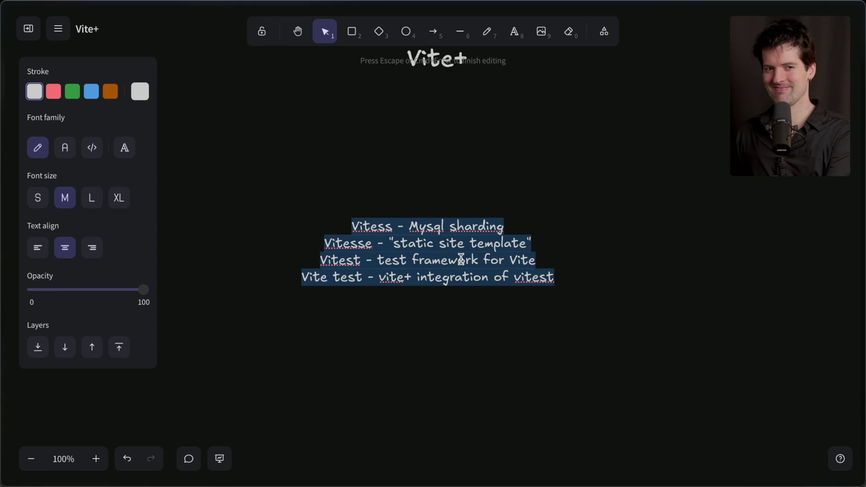
pyautogui.hotkey('ctrl', 't')
pyautogui.write('x.com/theo')
pyautogui.press('Return')
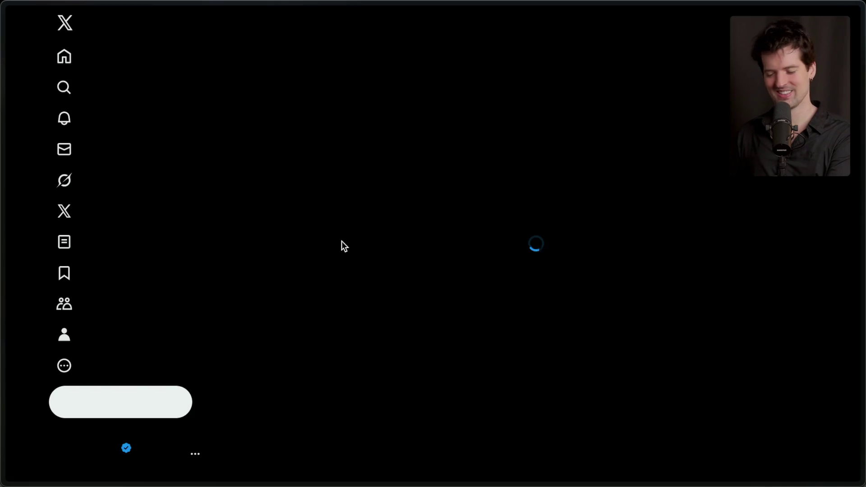
# Step: Paste the note into a new post and check the vitesse GitHub repo via a 'vitesse vue' search
pyautogui.click(111, 412)
pyautogui.hotkey('ctrl', 'v')
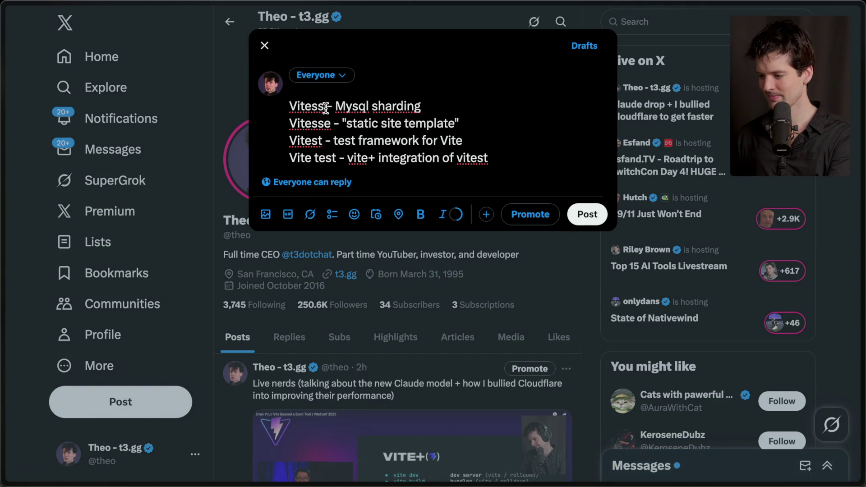
pyautogui.hotkey('ctrl', 't')
pyautogui.write('vitesse ')
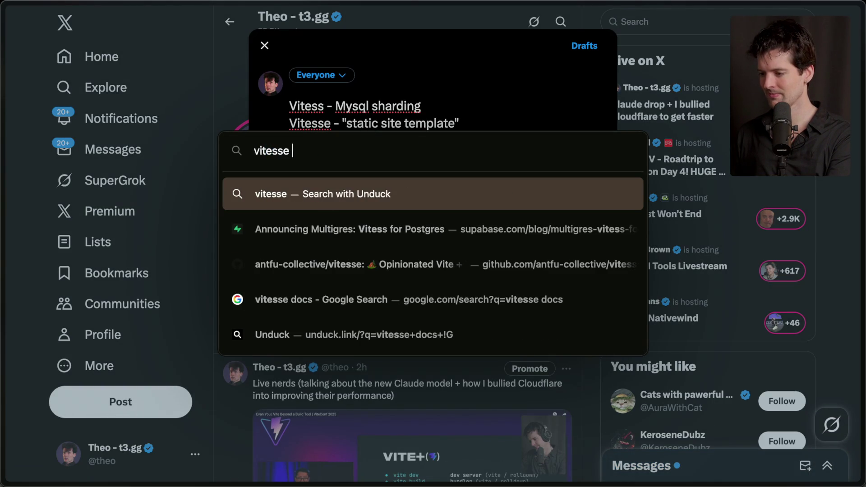
pyautogui.write('vite !G')
pyautogui.press('BackSpace')
pyautogui.press('BackSpace')
pyautogui.press('BackSpace')
pyautogui.write('vue !G')
pyautogui.press('Return')
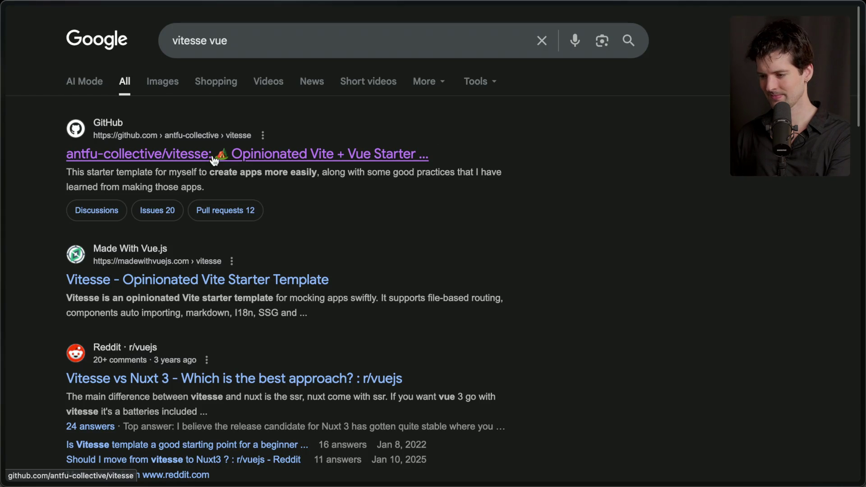
pyautogui.click(280, 155)
pyautogui.hotkey('ctrl', 'w')
# Step: Change Vitesse to 'Vite + Vue starter template', capitalise Vite+, and add 'That's not gonna confuse anyone.'
pyautogui.moveTo(341, 124); pyautogui.dragTo(534, 123)
pyautogui.write('Vite + Vue start')
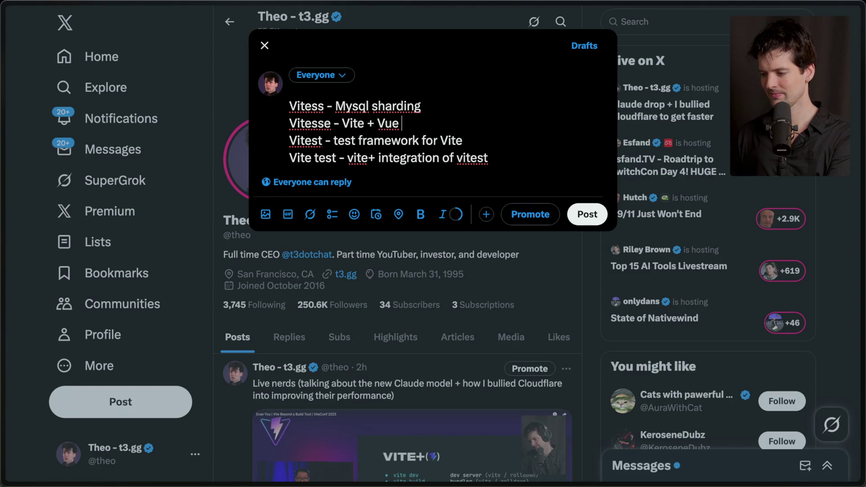
pyautogui.write('er template')
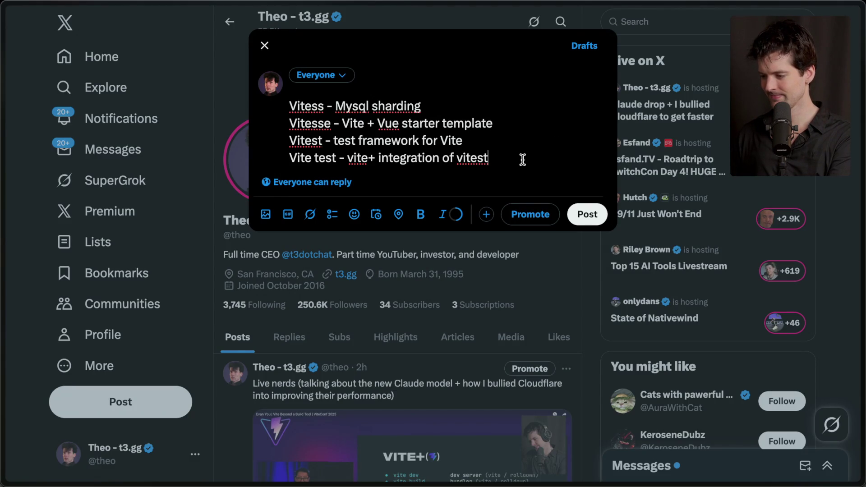
pyautogui.press('BackSpace')
pyautogui.write('V')
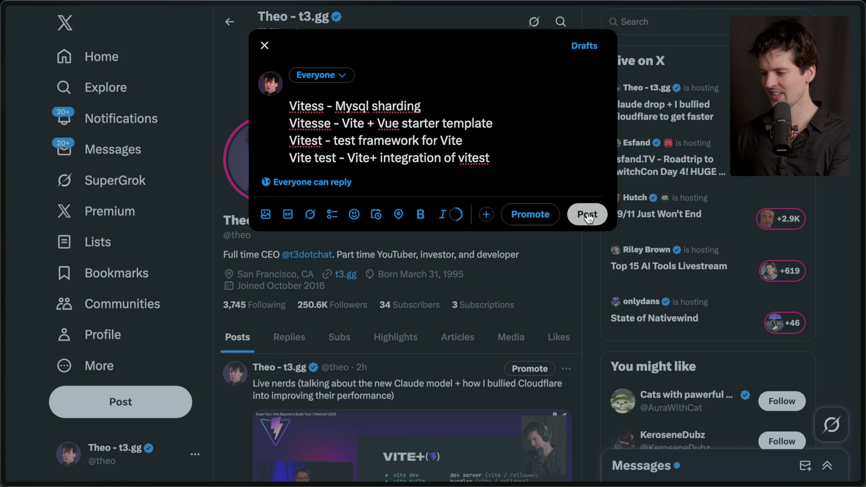
pyautogui.click(538, 157)
pyautogui.press('Return')
pyautogui.press('Return')
pyautogui.write("That's not")
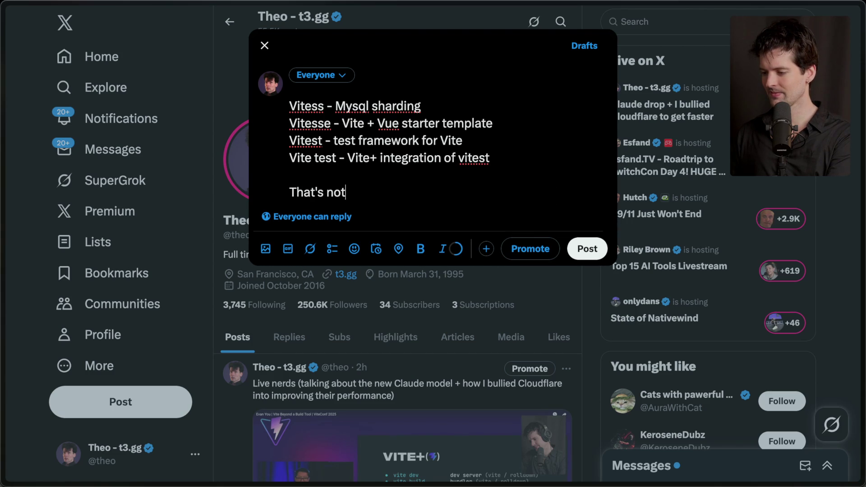
pyautogui.write(' gonna confuse anyone...')
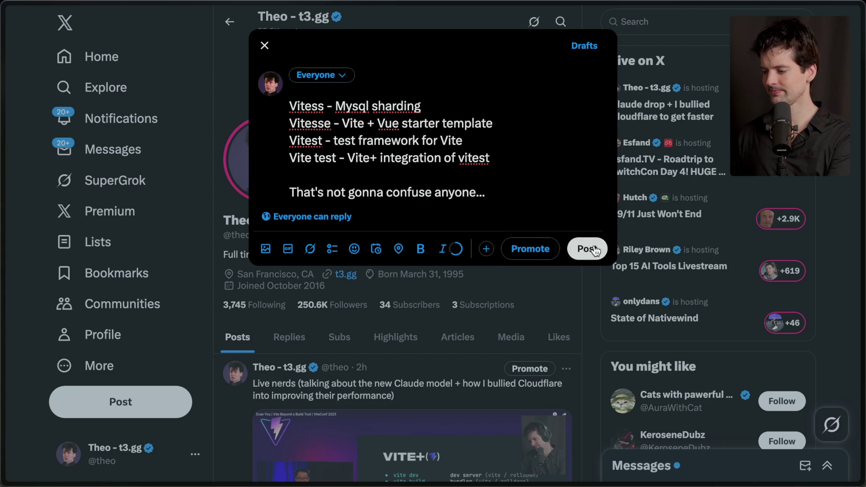
# Step: Publish the post and open its detail page
pyautogui.click(589, 249)
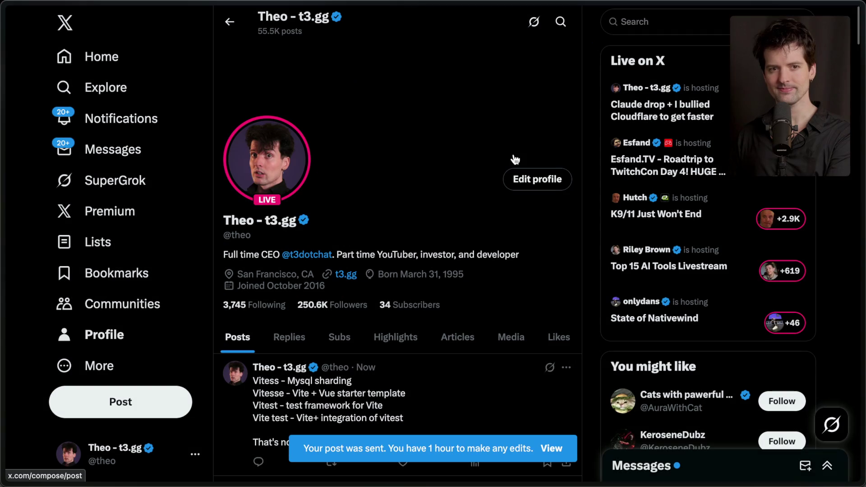
pyautogui.scroll(-5, 413, 304)
pyautogui.click(410, 238)
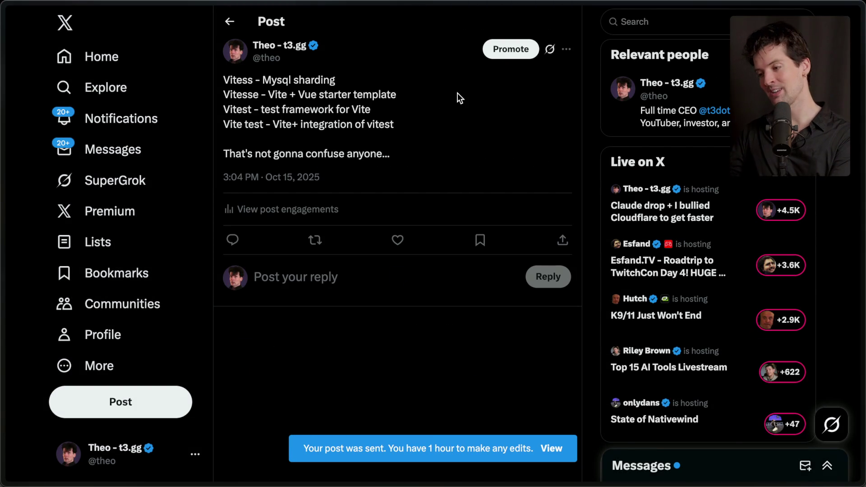
pyautogui.moveTo(862, 298)
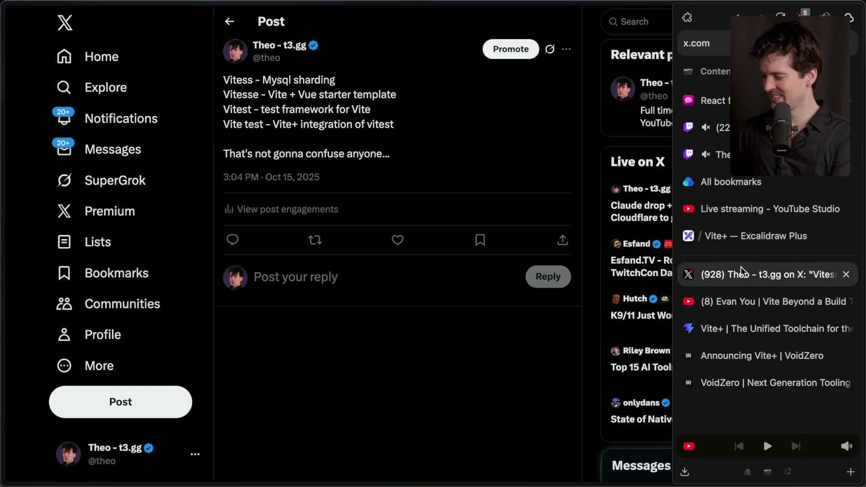
# Step: Back on the Announcing Vite+ post, highlight the type-aware linting phrase and the vite lint item
pyautogui.click(733, 338)
pyautogui.click(709, 358)
pyautogui.scroll(-3, 369, 315)
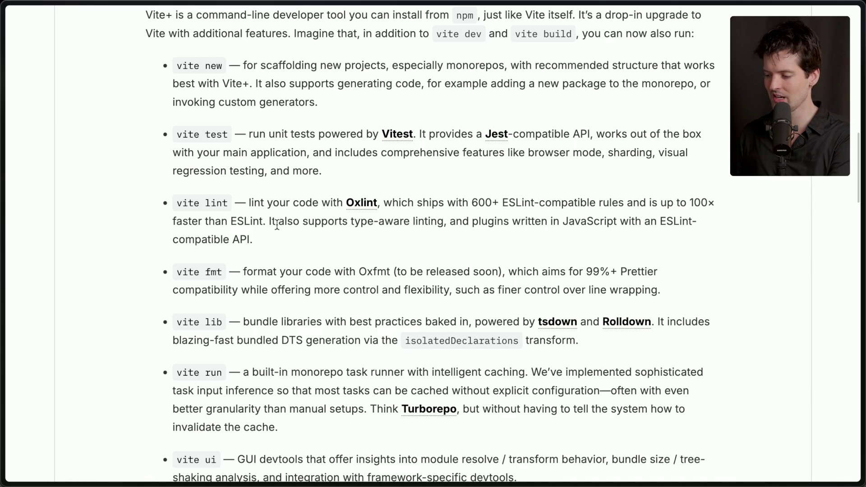
pyautogui.moveTo(347, 222); pyautogui.dragTo(443, 226)
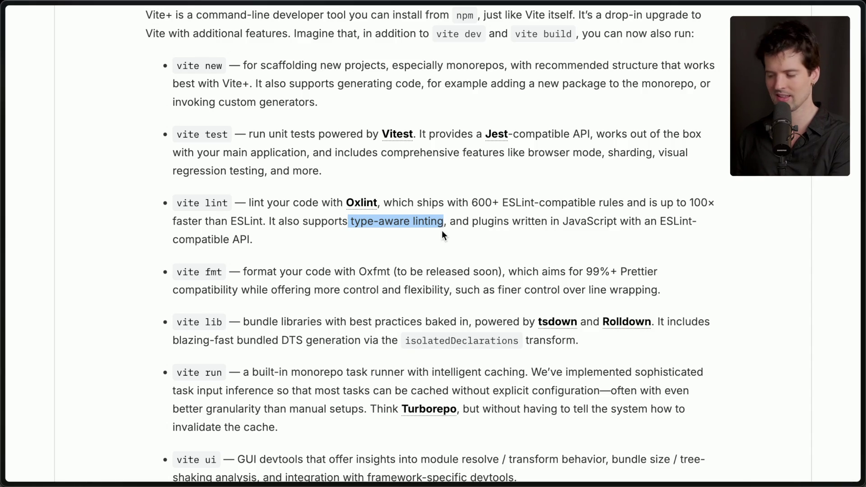
pyautogui.click(442, 231)
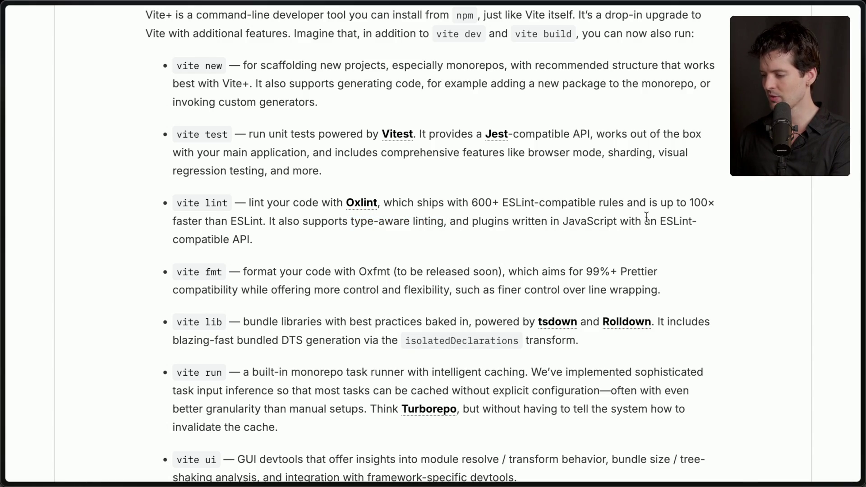
pyautogui.moveTo(267, 244); pyautogui.dragTo(129, 196)
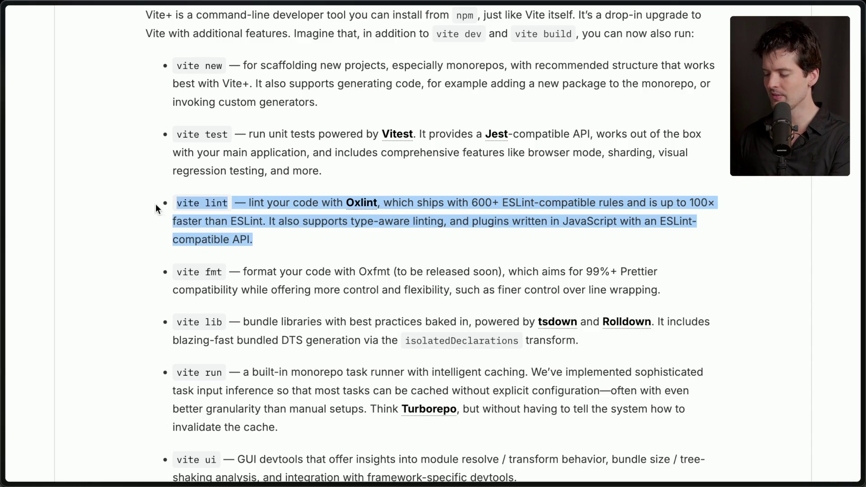
pyautogui.click(129, 197)
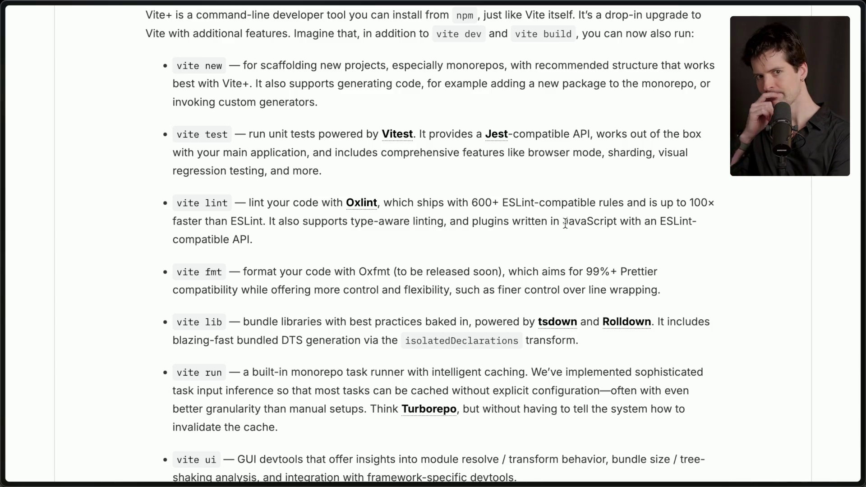
# Step: Highlight the Oxfmt, release-soon, Prettier compatibility and line-wrapping phrases, then open a new Cursor window
pyautogui.scroll(-1, 566, 223)
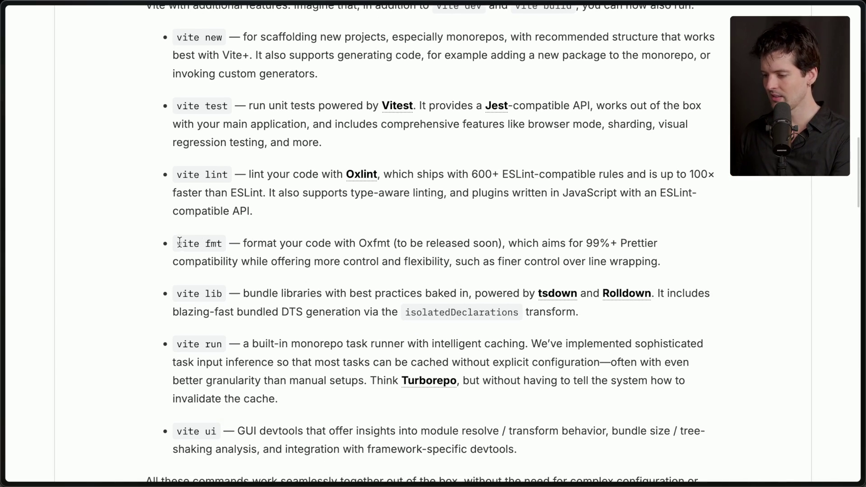
pyautogui.doubleClick(375, 244)
pyautogui.moveTo(397, 244); pyautogui.dragTo(500, 242)
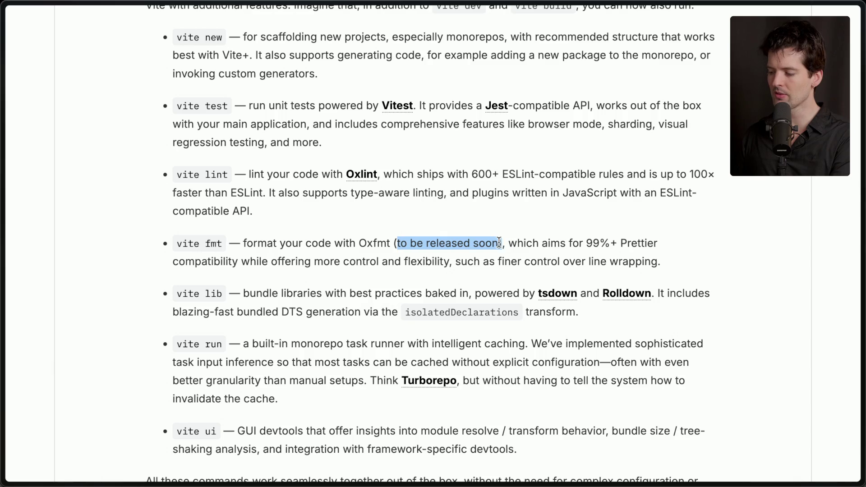
pyautogui.moveTo(587, 244); pyautogui.dragTo(676, 264)
pyautogui.click(677, 269)
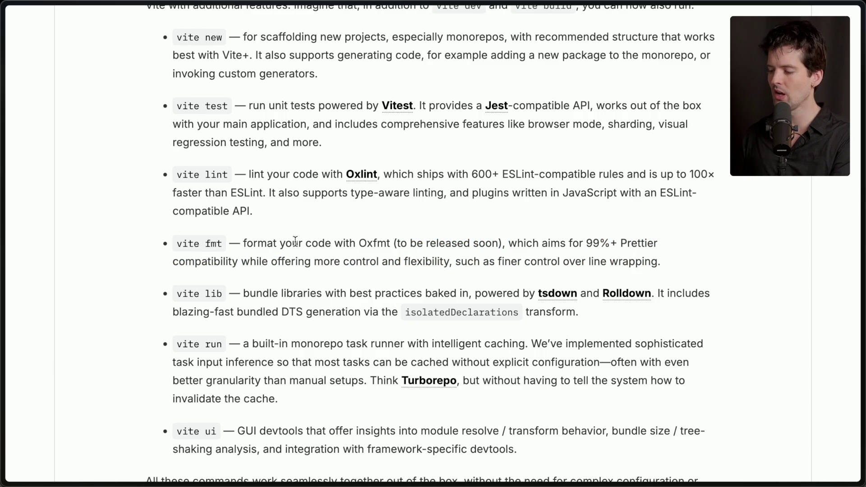
pyautogui.moveTo(238, 262); pyautogui.dragTo(693, 258)
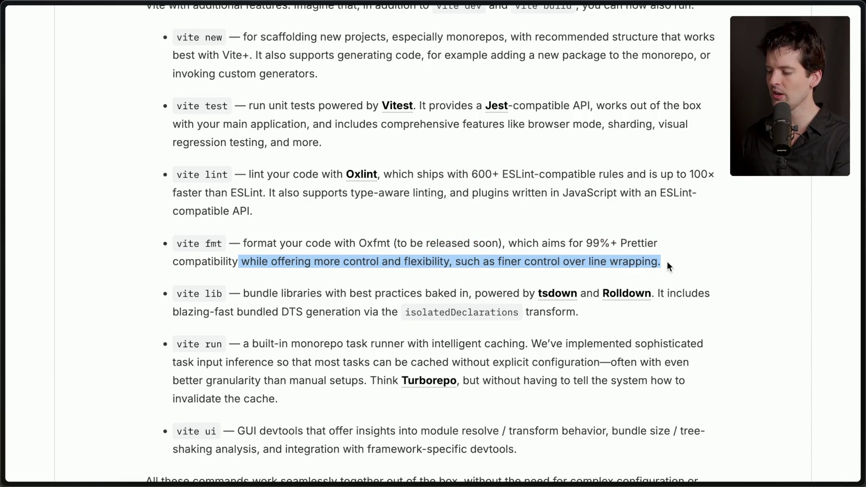
pyautogui.press('super+Tab')
pyautogui.press('super+Tab')
pyautogui.press('super+Tab')
pyautogui.press('super+shift+n')
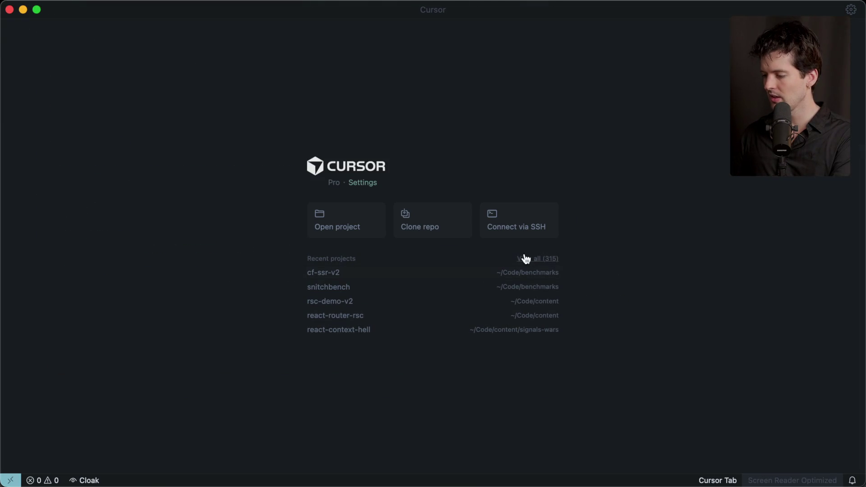
# Step: Open the t3chat project from recent projects and highlight the sort-imports plugin in .prettierrc
pyautogui.click(528, 260)
pyautogui.scroll(-2, 333, 165)
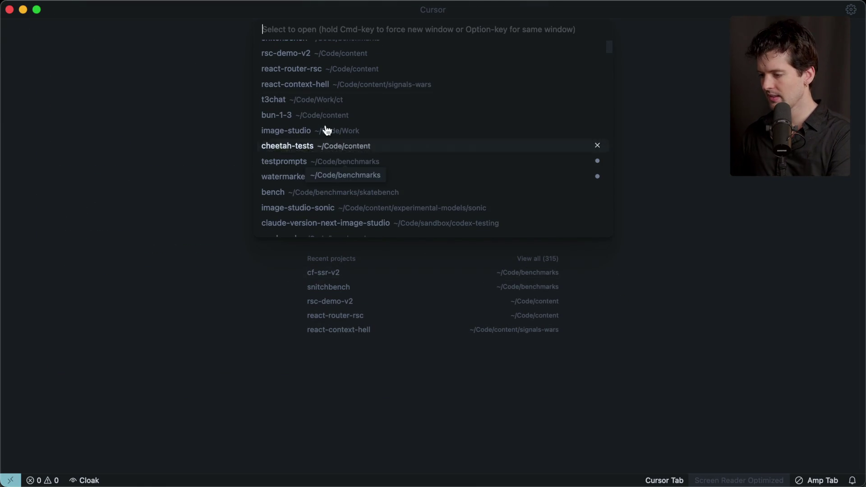
pyautogui.click(319, 100)
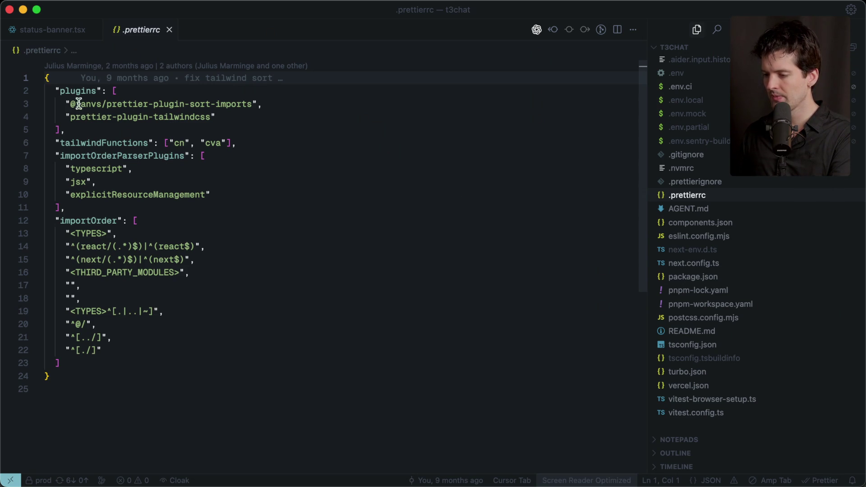
pyautogui.moveTo(67, 104); pyautogui.dragTo(290, 104)
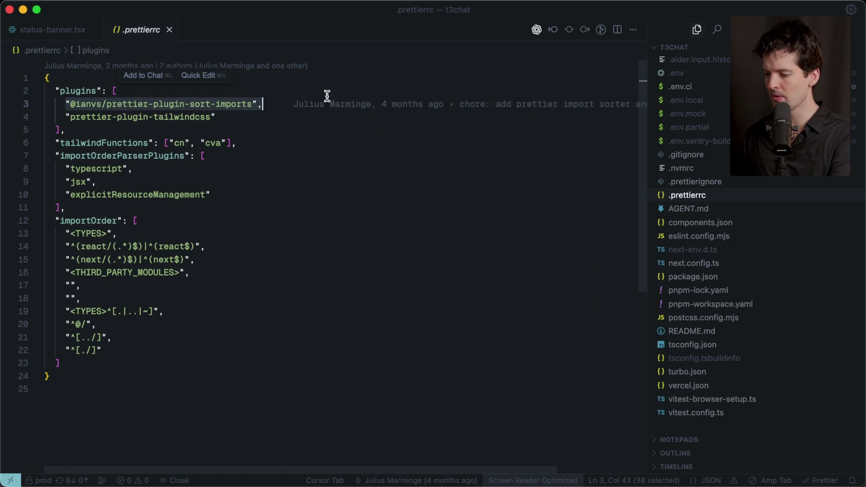
pyautogui.moveTo(370, 102)
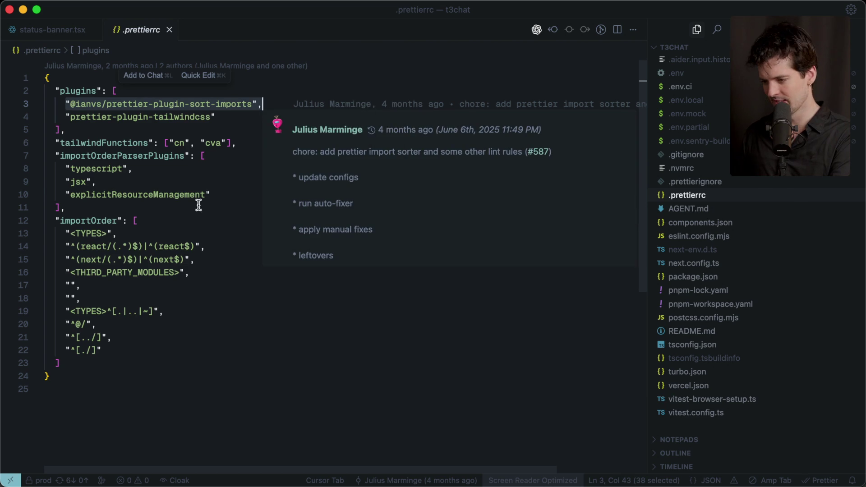
pyautogui.click(194, 184)
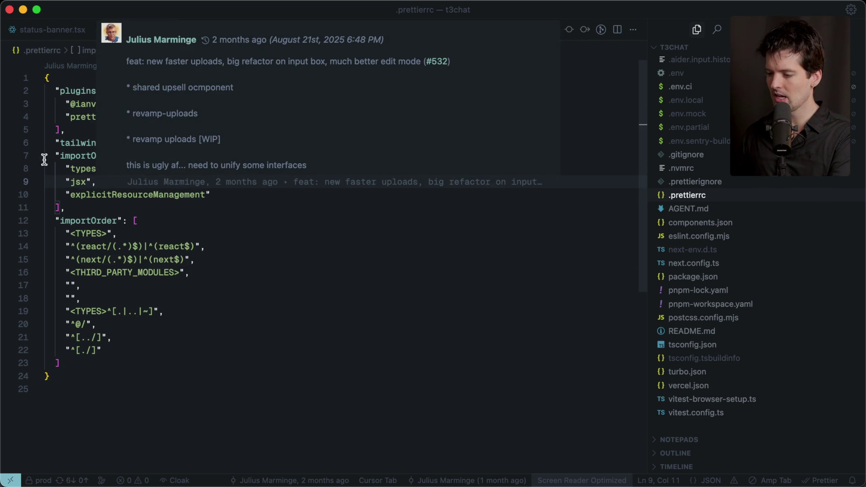
# Step: Highlight the three import-order parser plugins, the tailwindcss plugin and the tailwindFunctions line
pyautogui.click(97, 190)
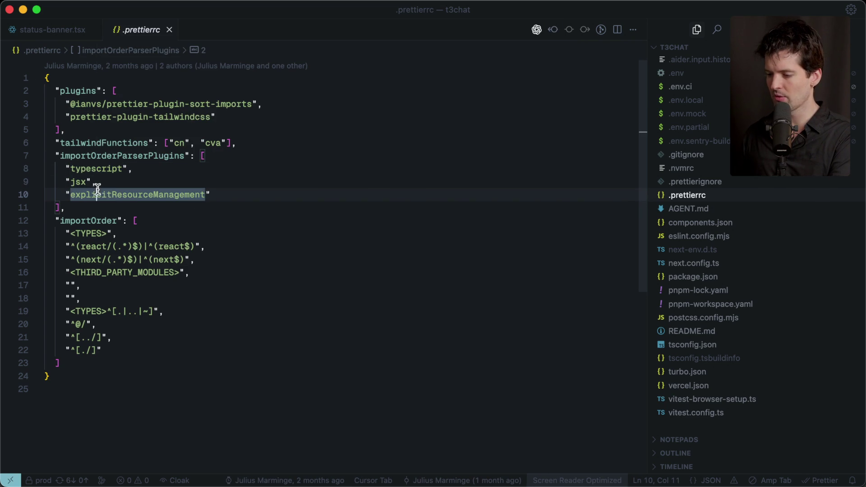
pyautogui.click(119, 222)
pyautogui.moveTo(63, 169); pyautogui.dragTo(250, 190)
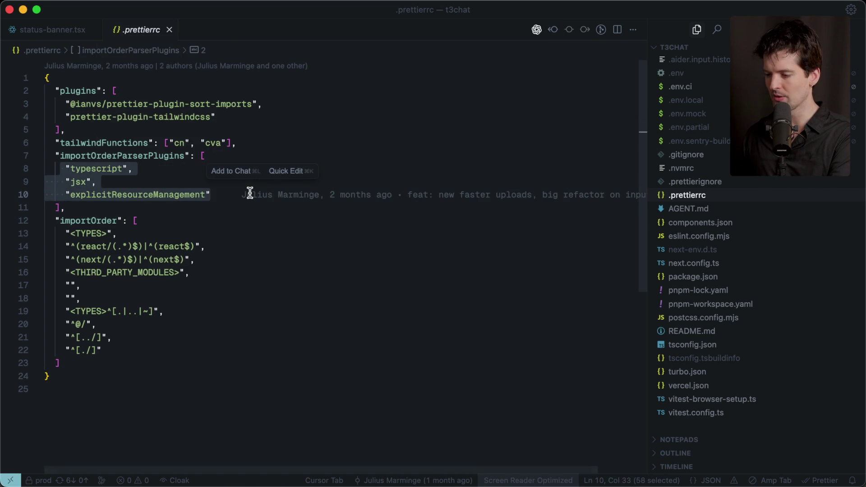
pyautogui.click(125, 220)
pyautogui.click(185, 387)
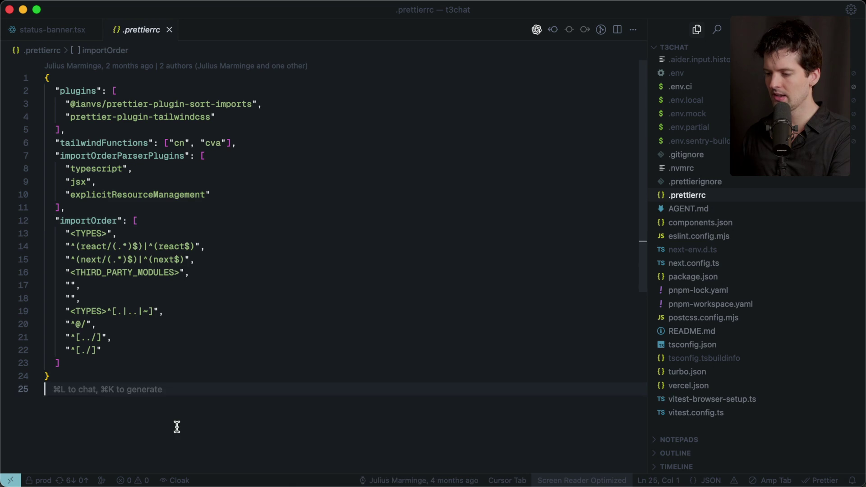
pyautogui.click(62, 116)
pyautogui.moveTo(75, 117); pyautogui.dragTo(234, 117)
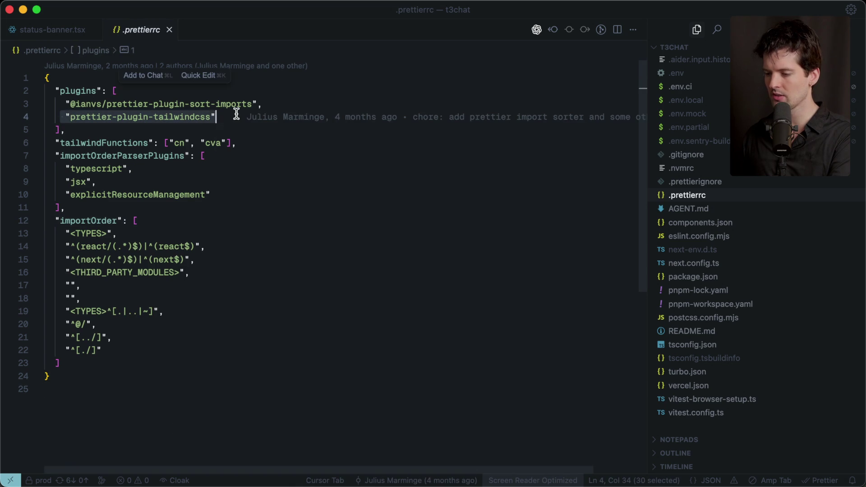
pyautogui.click(133, 142)
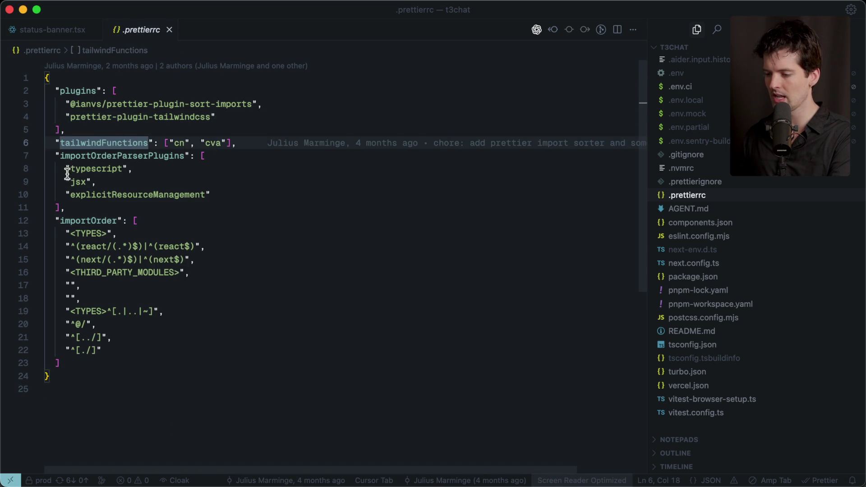
pyautogui.moveTo(47, 143); pyautogui.dragTo(284, 141)
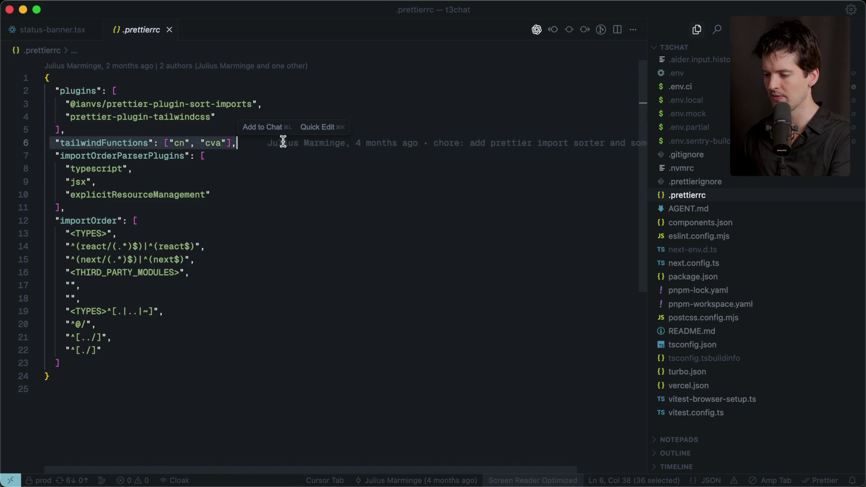
pyautogui.click(159, 400)
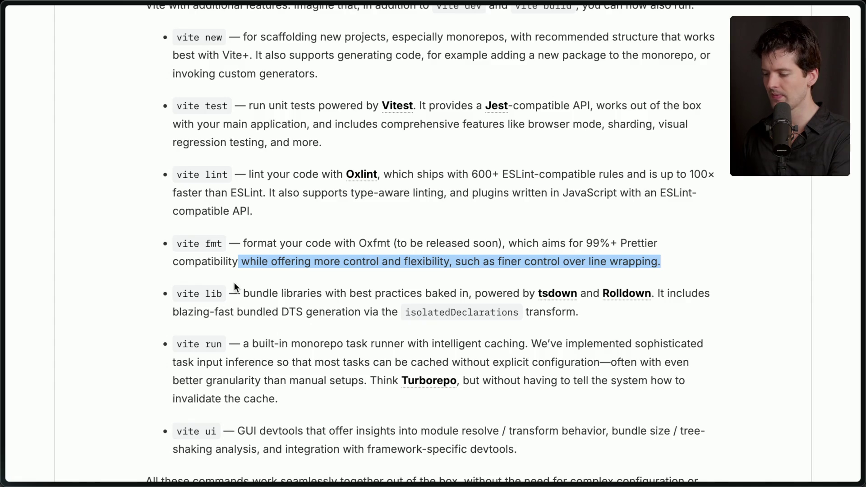
pyautogui.click(234, 282)
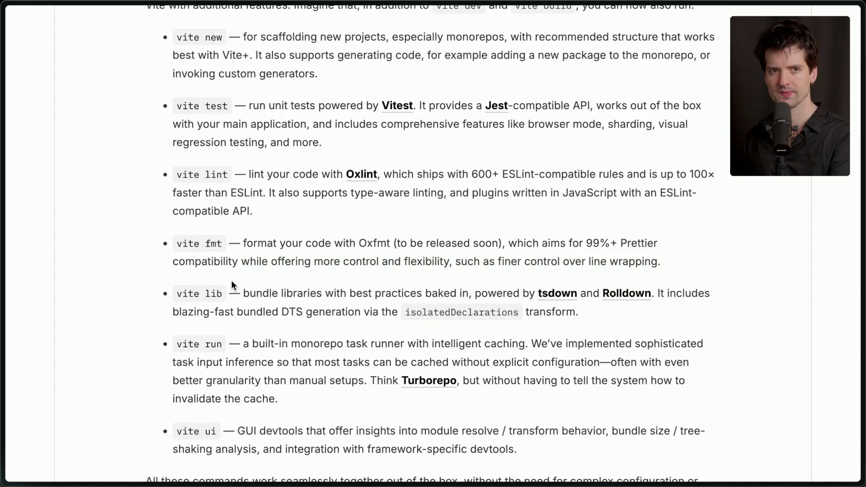
# Step: From the Twitch Stream Manager chat, open the linked tsgolint repository on GitHub
pyautogui.moveTo(862, 256)
pyautogui.click(749, 126)
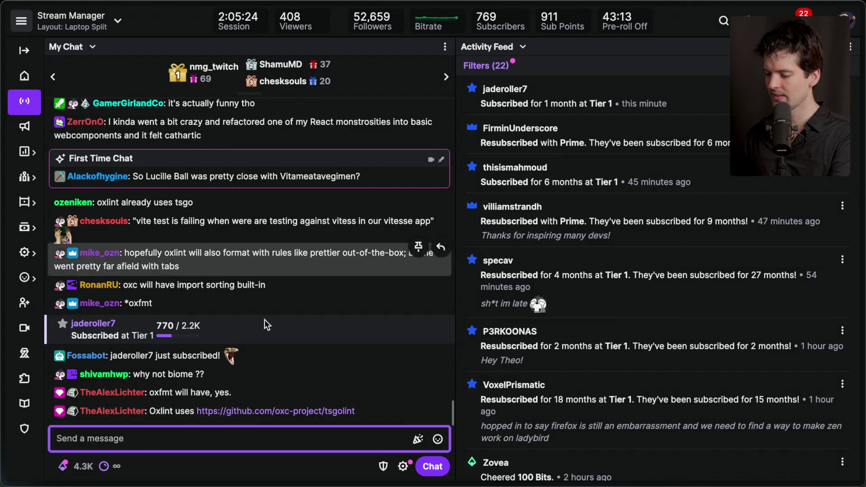
pyautogui.click(273, 410)
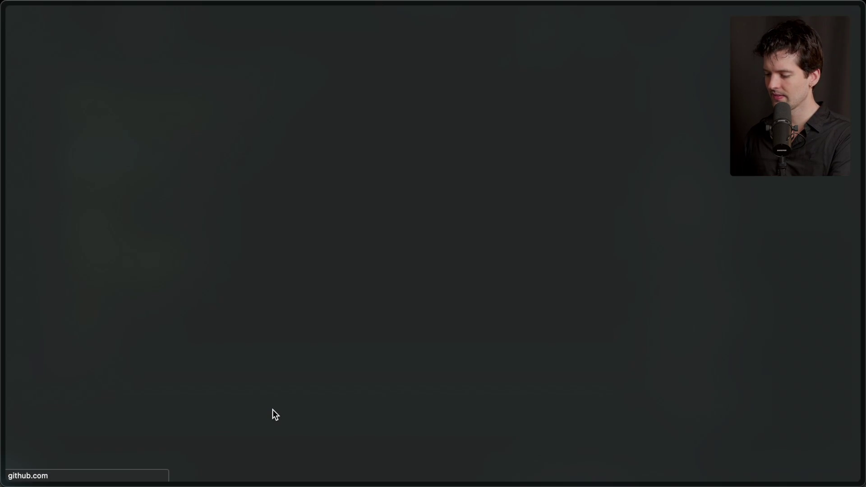
# Step: Read the tsgolint README, highlighting the ESLint + typescript-eslint comparison, Type-aware line and introduction
pyautogui.scroll(-10, 254, 218)
pyautogui.scroll(-4, 254, 218)
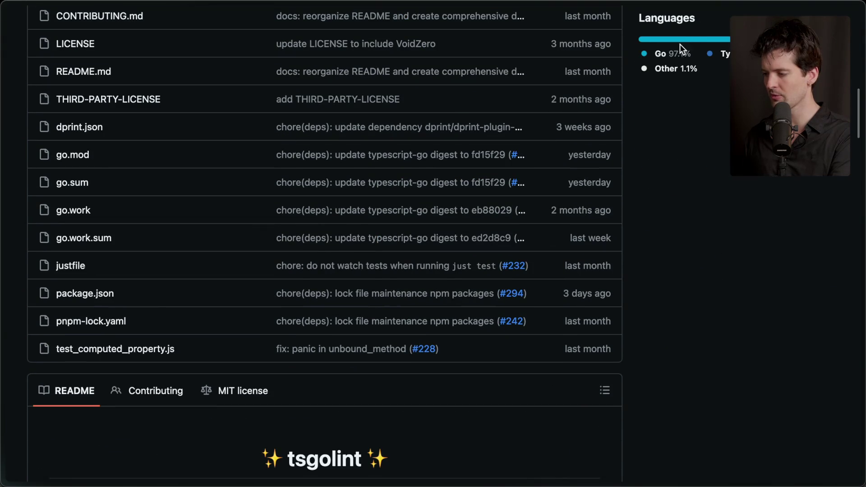
pyautogui.scroll(-7, 340, 422)
pyautogui.scroll(-1, 341, 421)
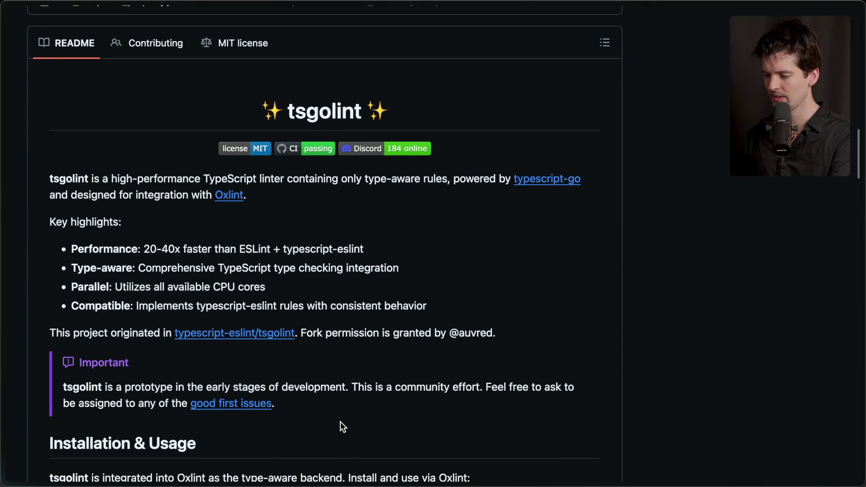
pyautogui.moveTo(238, 243); pyautogui.dragTo(387, 249)
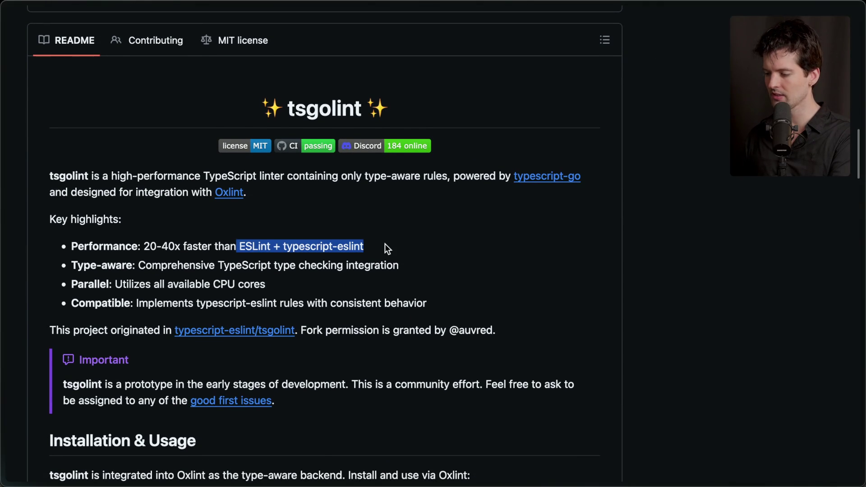
pyautogui.tripleClick(334, 267)
pyautogui.click(410, 309)
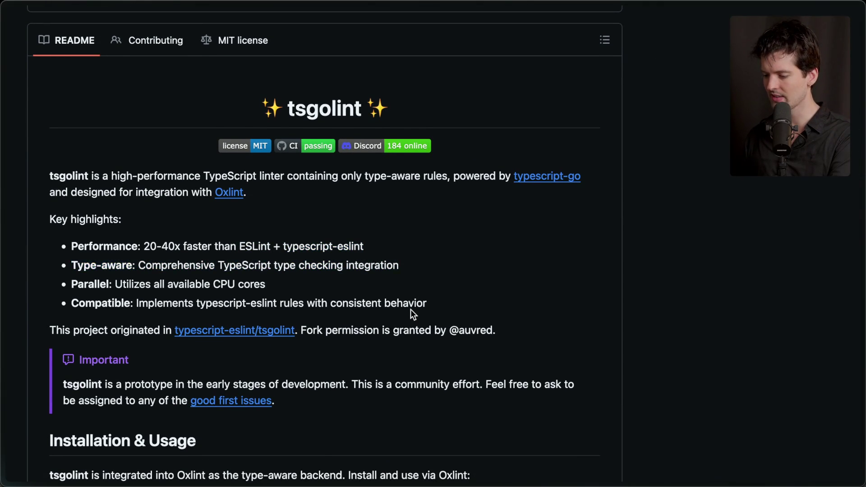
pyautogui.scroll(-6, 410, 310)
pyautogui.scroll(6, 410, 309)
pyautogui.moveTo(212, 101); pyautogui.dragTo(399, 308)
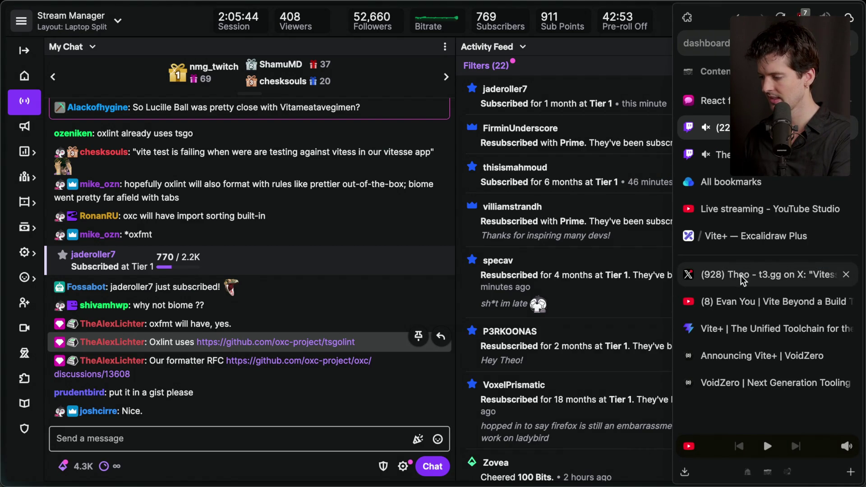
# Step: Go to the X post about Vite names and like the 'Oh how the vitey have fallen' reply
pyautogui.click(750, 337)
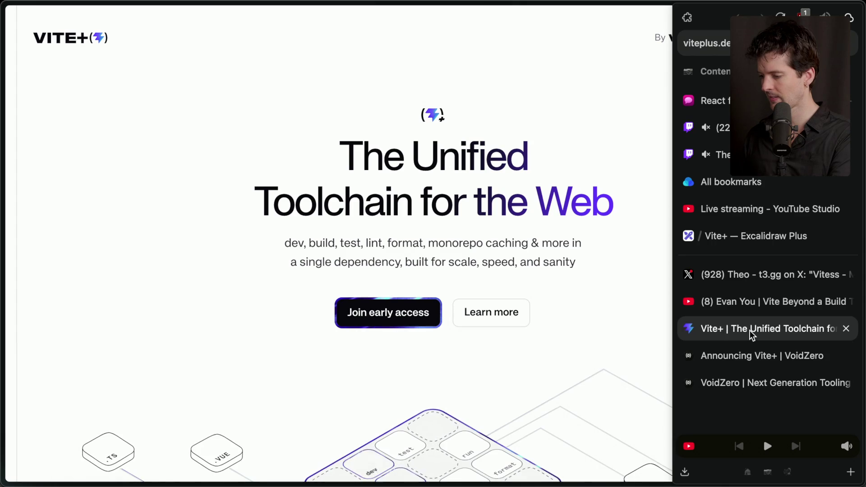
pyautogui.click(700, 355)
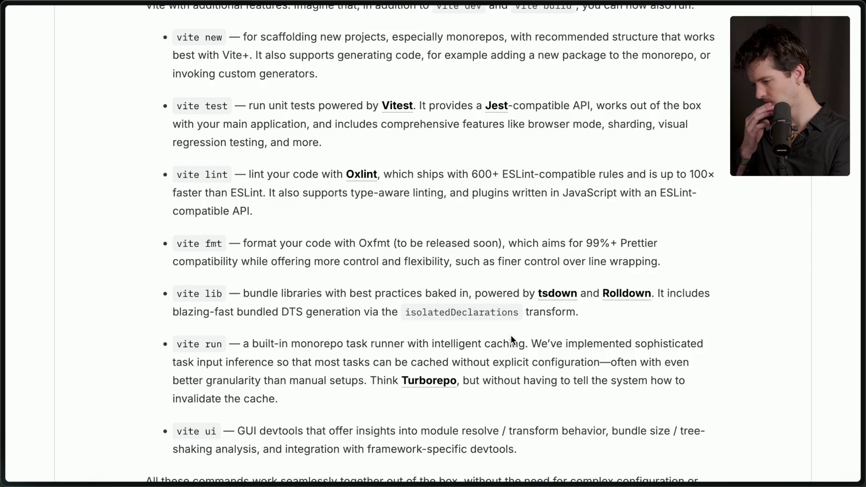
pyautogui.moveTo(771, 326)
pyautogui.click(767, 275)
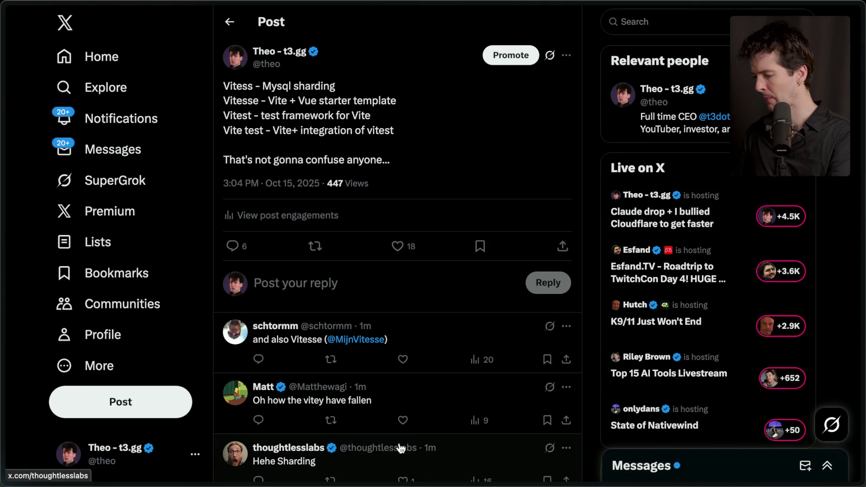
pyautogui.click(403, 421)
pyautogui.scroll(-5, 418, 367)
pyautogui.scroll(5, 418, 367)
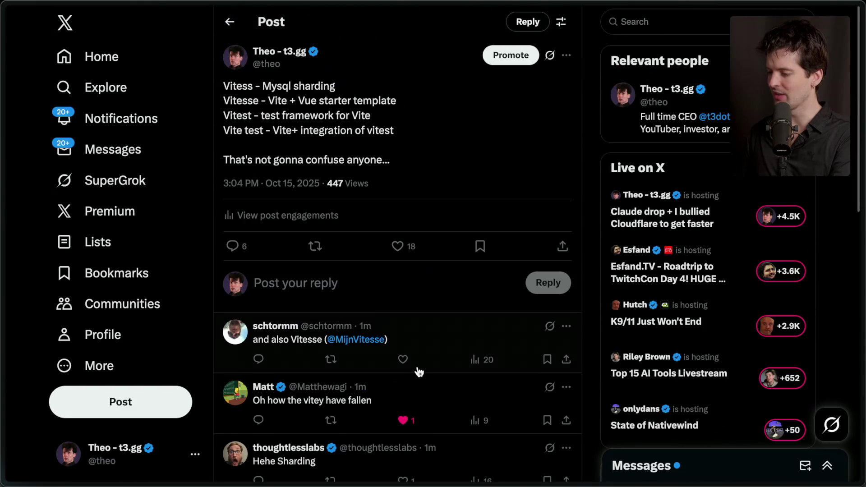
# Step: Return to the Announcing Vite+ article and highlight its vite lib paragraph
pyautogui.moveTo(863, 209)
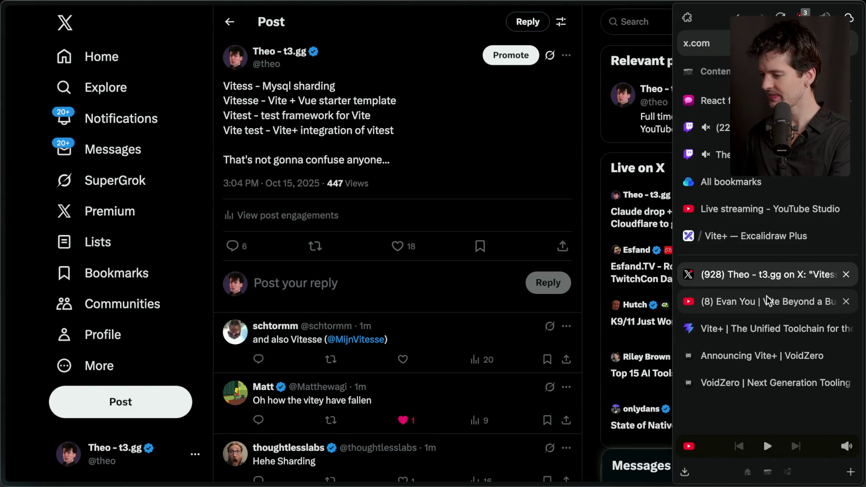
pyautogui.click(756, 329)
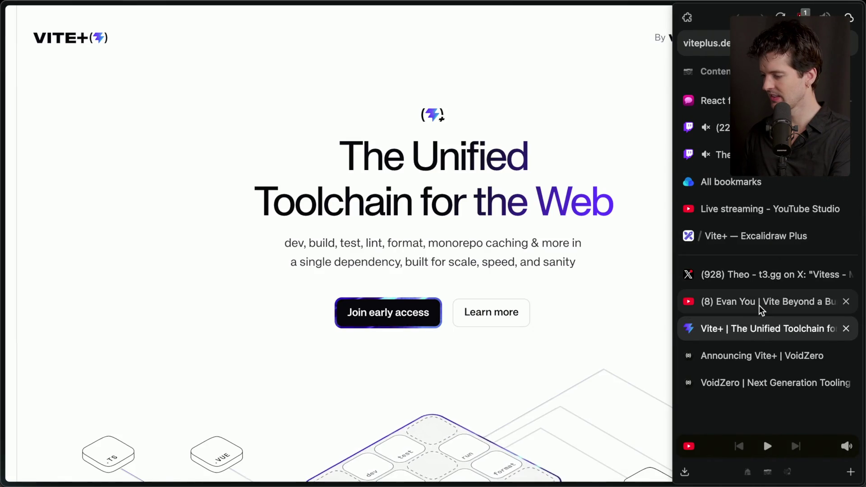
pyautogui.click(760, 301)
pyautogui.click(750, 359)
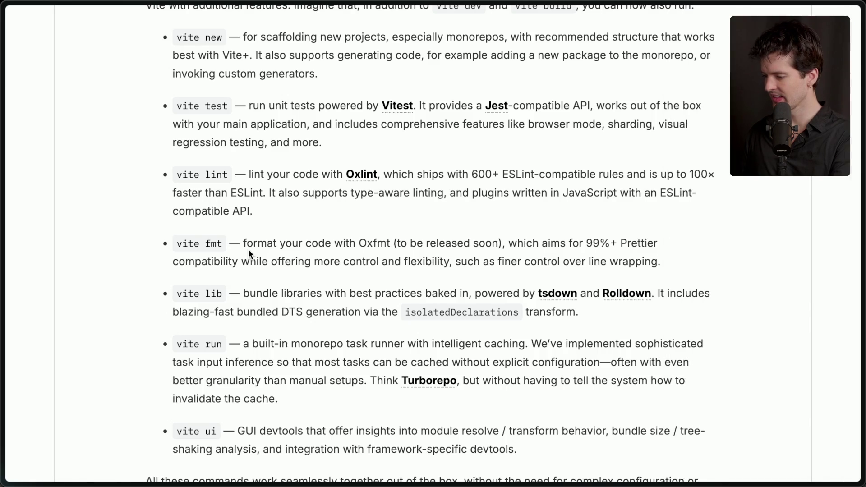
pyautogui.scroll(-1, 248, 252)
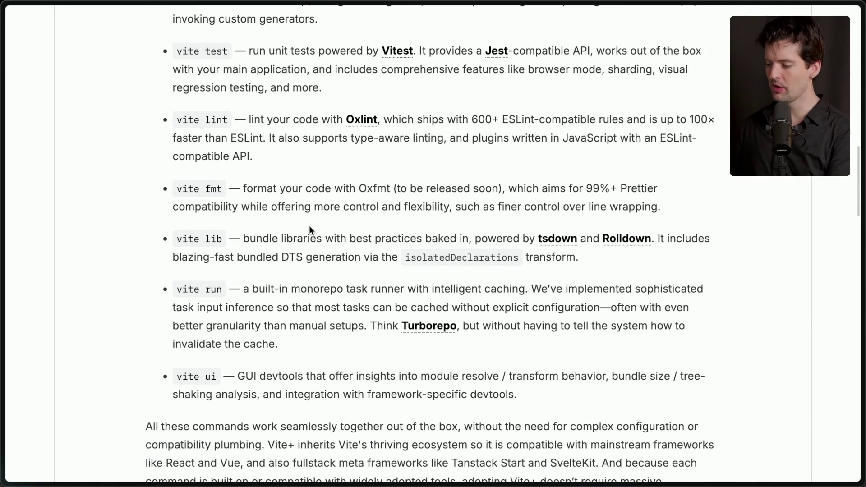
pyautogui.tripleClick(446, 240)
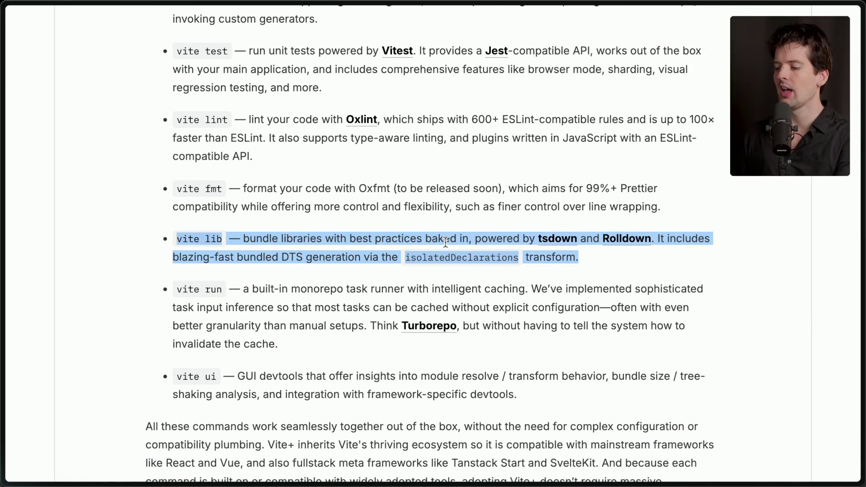
pyautogui.tripleClick(446, 240)
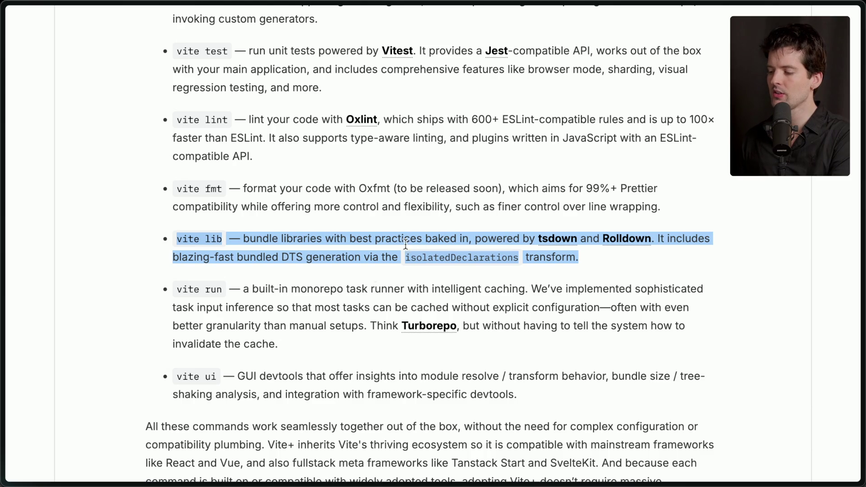
pyautogui.click(368, 251)
# Step: Start a new web search for 'tau'
pyautogui.press('super+t')
pyautogui.write('tau')
pyautogui.press('Return')
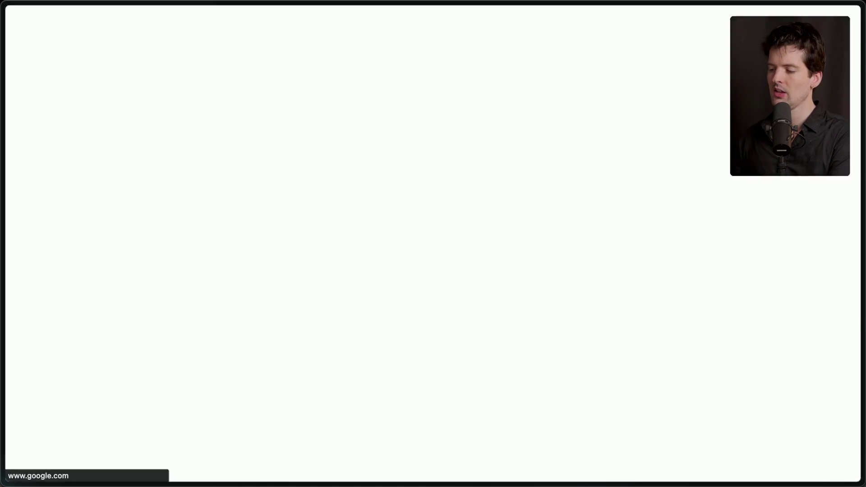
# Step: Open the tsup repository from the search results, then its owner's GitHub profile
pyautogui.click(133, 149)
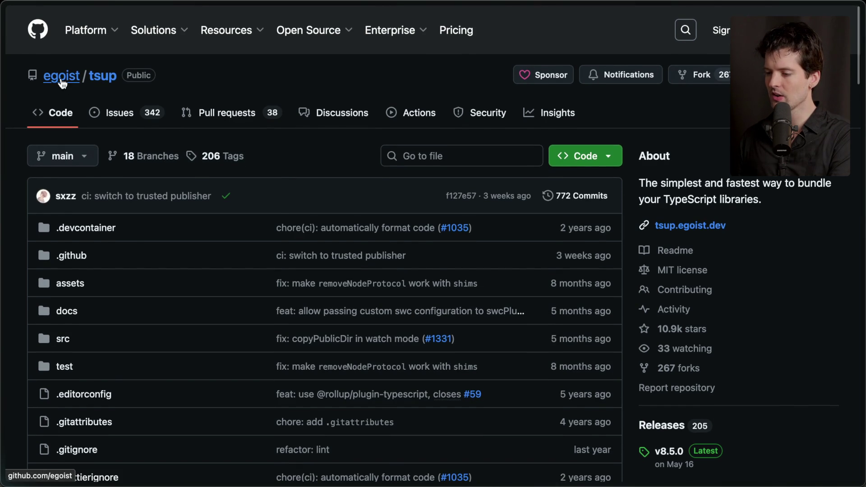
pyautogui.click(61, 76)
pyautogui.scroll(-3, 176, 415)
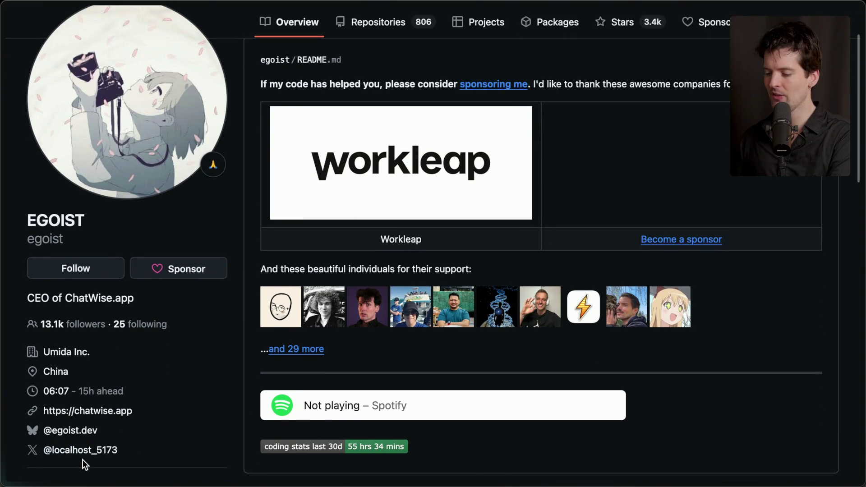
# Step: View the owner's X profile in a new tab and select their handle
pyautogui.keyDown('super'); pyautogui.click(81, 454); pyautogui.keyUp('super')
pyautogui.moveTo(863, 314)
pyautogui.click(779, 305)
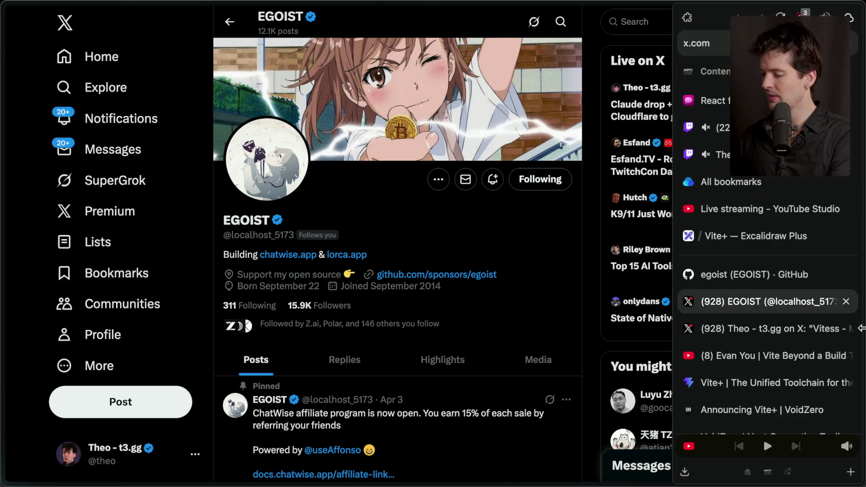
pyautogui.doubleClick(257, 234)
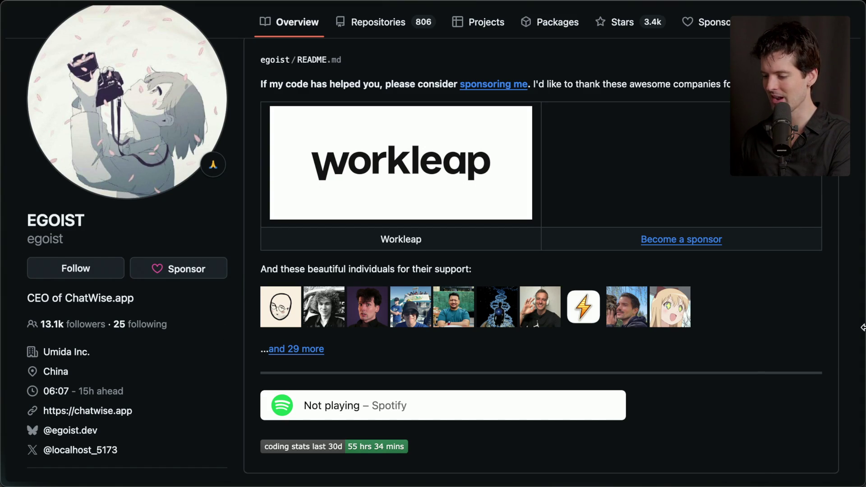
pyautogui.moveTo(862, 321)
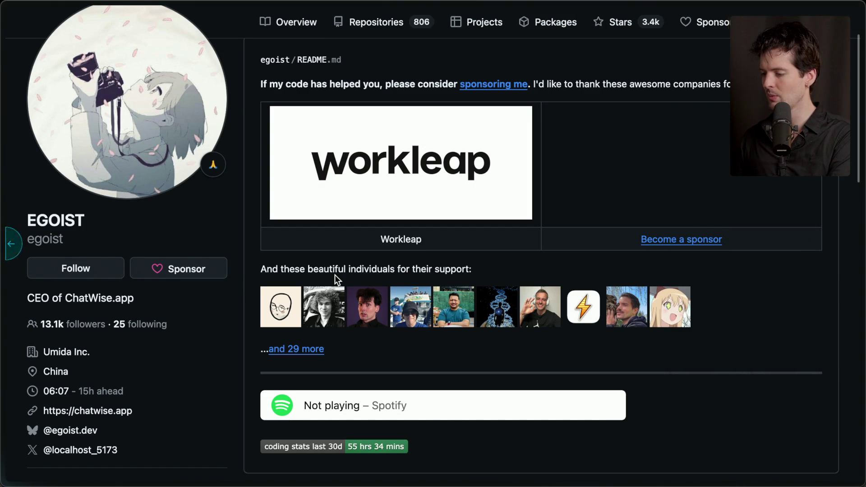
# Step: Scroll the tsup README, highlighting its esbuild tagline and reading the not-maintained warning
pyautogui.scroll(-15, 335, 275)
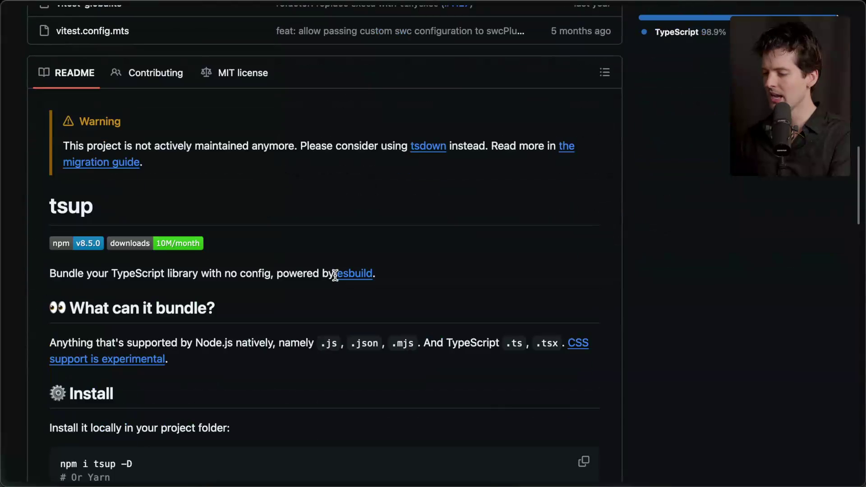
pyautogui.moveTo(25, 261); pyautogui.dragTo(427, 293)
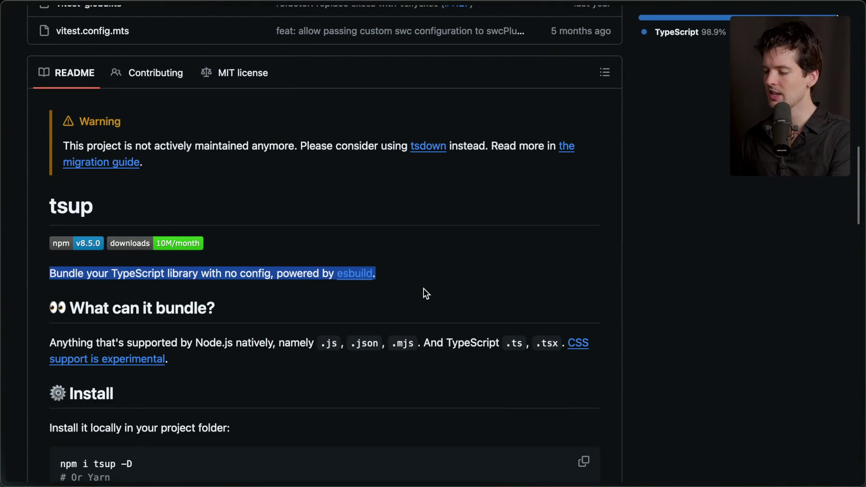
pyautogui.click(424, 289)
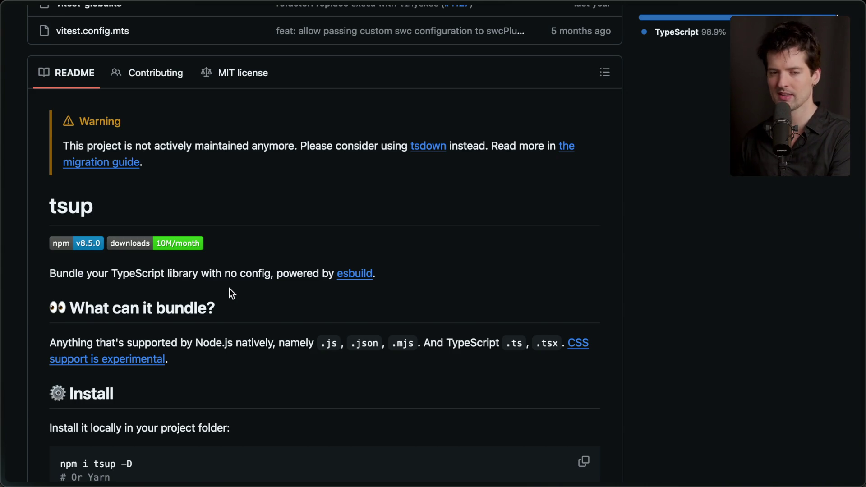
pyautogui.scroll(-5, 230, 289)
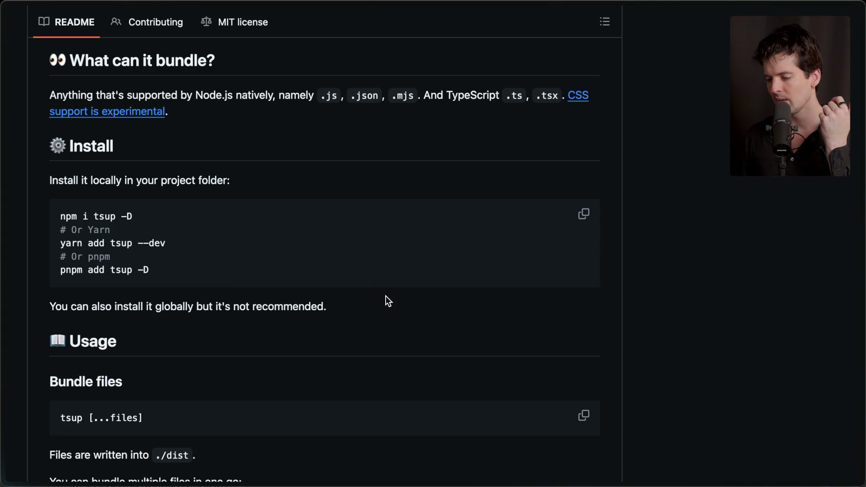
pyautogui.scroll(-12, 387, 299)
pyautogui.scroll(-1, 386, 298)
pyautogui.scroll(15, 387, 301)
pyautogui.scroll(-2, 387, 301)
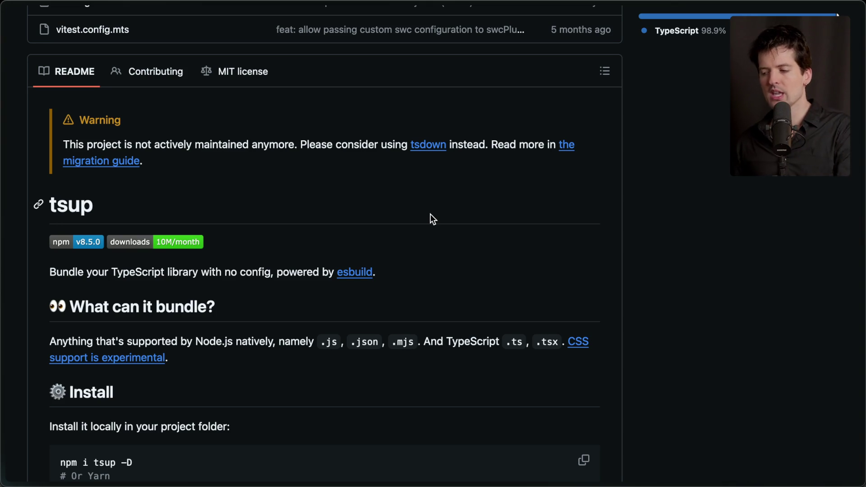
# Step: Open the recommended rolldown/tsdown repository in a new tab and view it
pyautogui.keyDown('super'); pyautogui.click(428, 145); pyautogui.keyUp('super')
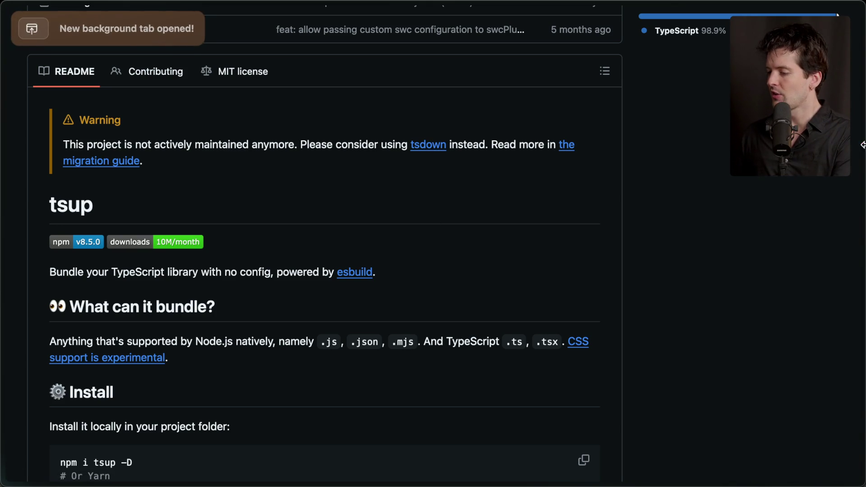
pyautogui.moveTo(796, 251)
pyautogui.click(759, 300)
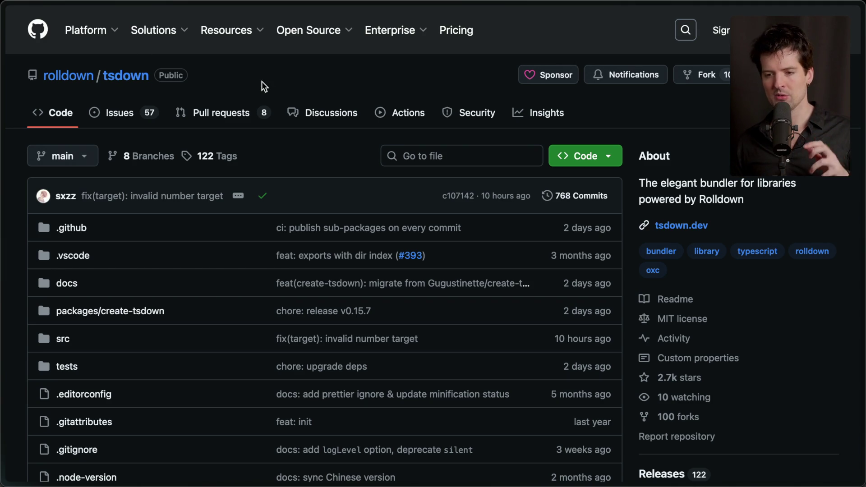
# Step: Reopen the tsup README tab via a 'github' tab search and highlight the word esbuild
pyautogui.write('github')
pyautogui.press('Down')
pyautogui.press('Return')
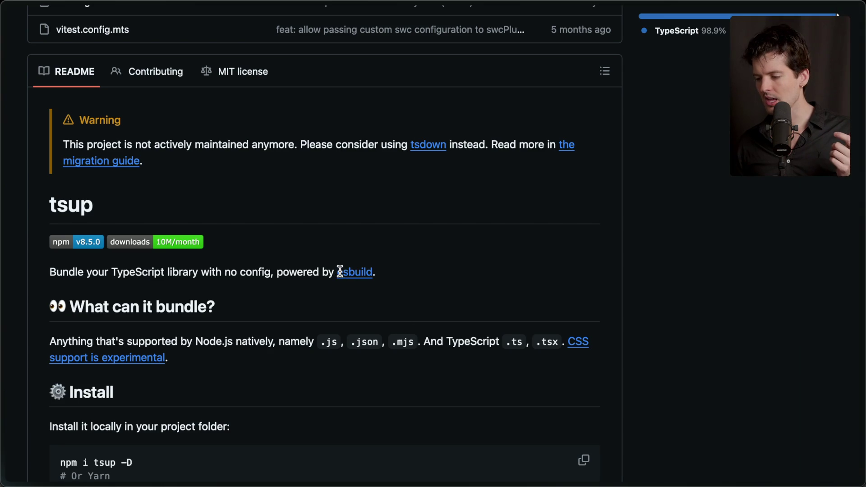
pyautogui.moveTo(335, 271); pyautogui.dragTo(427, 276)
pyautogui.click(405, 275)
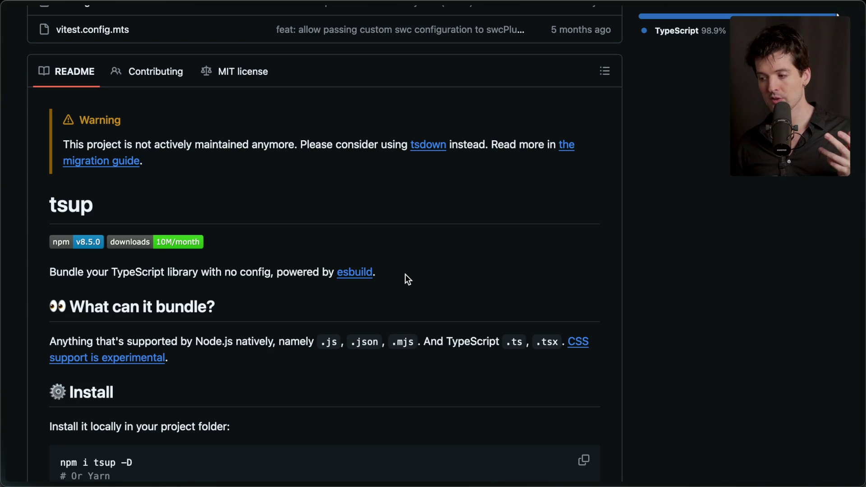
# Step: Scroll through the tsdown README features, then open the Rolldown repository link
pyautogui.moveTo(862, 294)
pyautogui.click(751, 302)
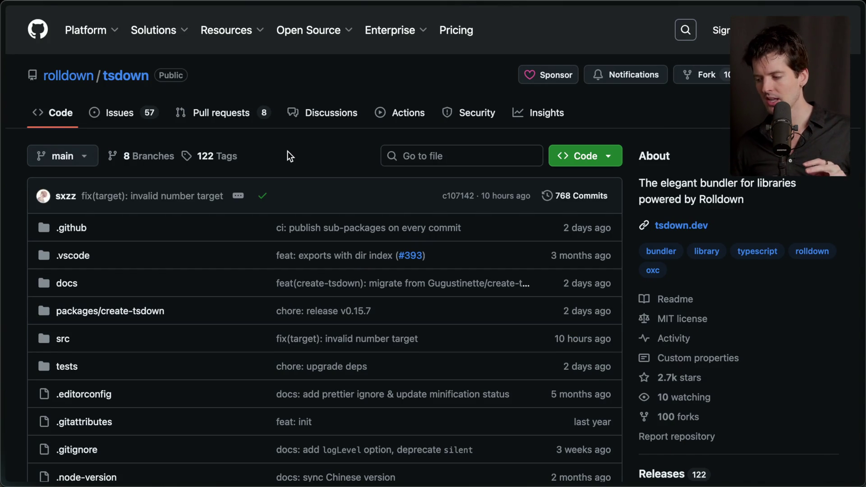
pyautogui.scroll(-15, 288, 151)
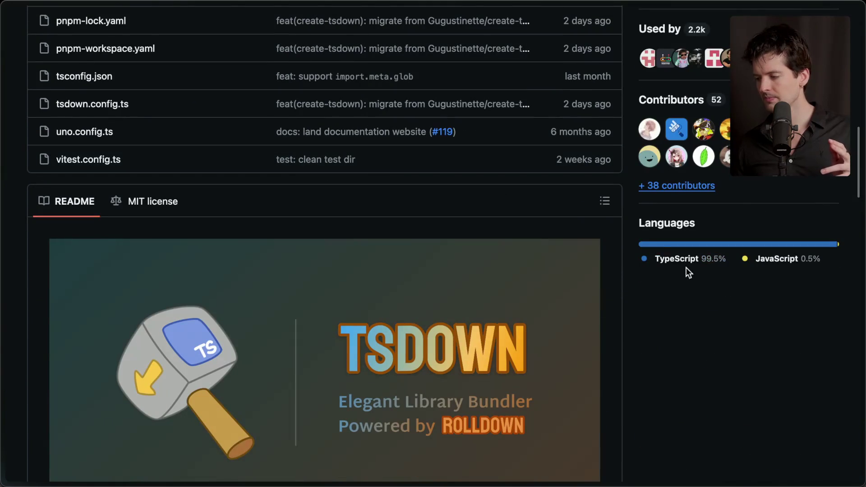
pyautogui.scroll(-8, 703, 304)
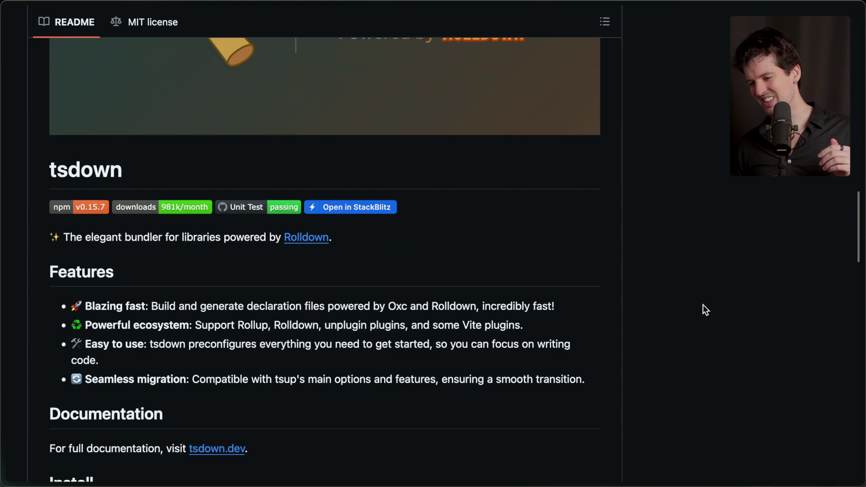
pyautogui.scroll(-5, 703, 306)
pyautogui.scroll(-7, 703, 306)
pyautogui.scroll(2, 703, 305)
pyautogui.scroll(20, 703, 305)
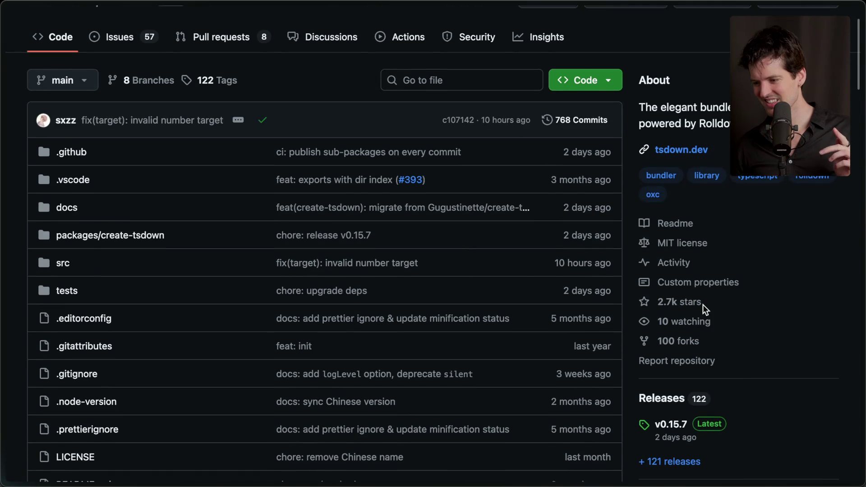
pyautogui.scroll(-15, 703, 305)
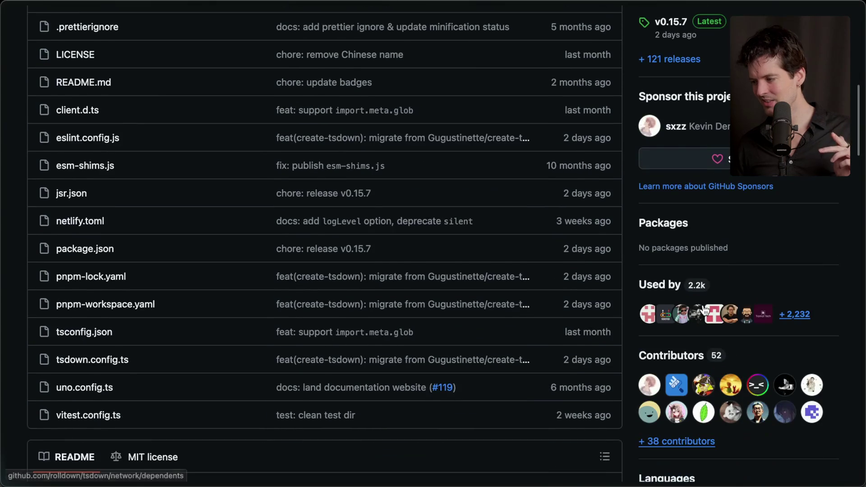
pyautogui.scroll(-8, 705, 311)
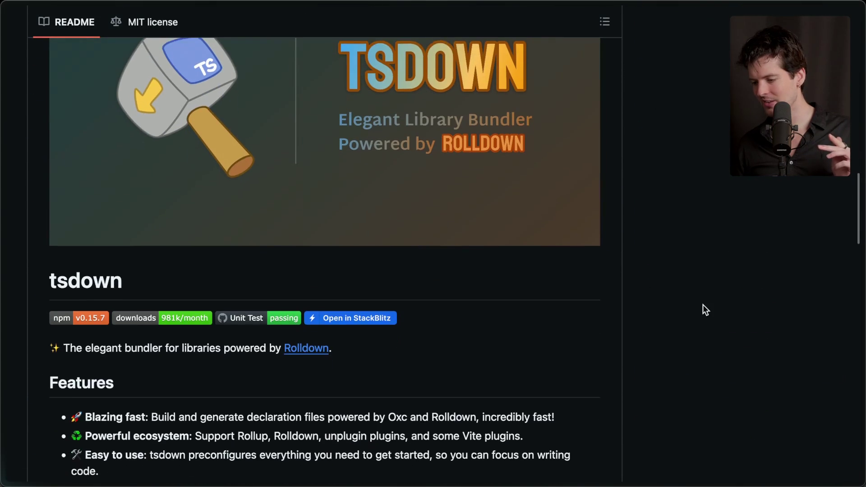
pyautogui.scroll(-12, 703, 305)
pyautogui.scroll(4, 703, 305)
pyautogui.scroll(6, 705, 310)
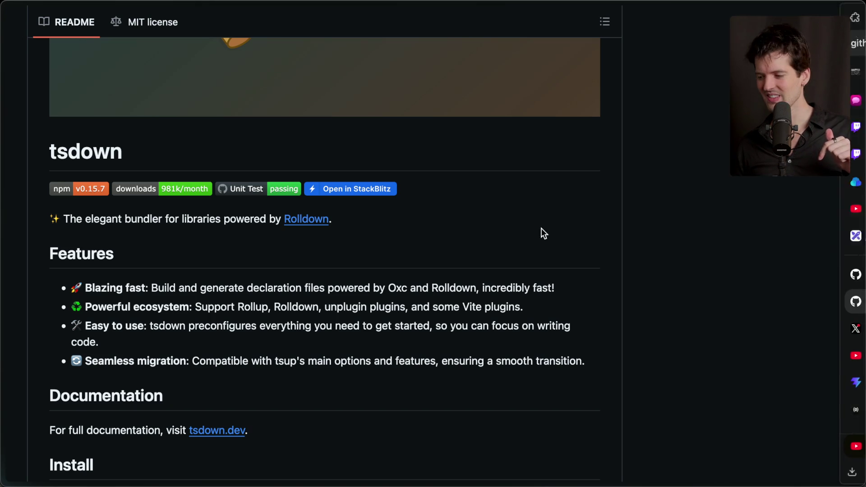
pyautogui.click(294, 225)
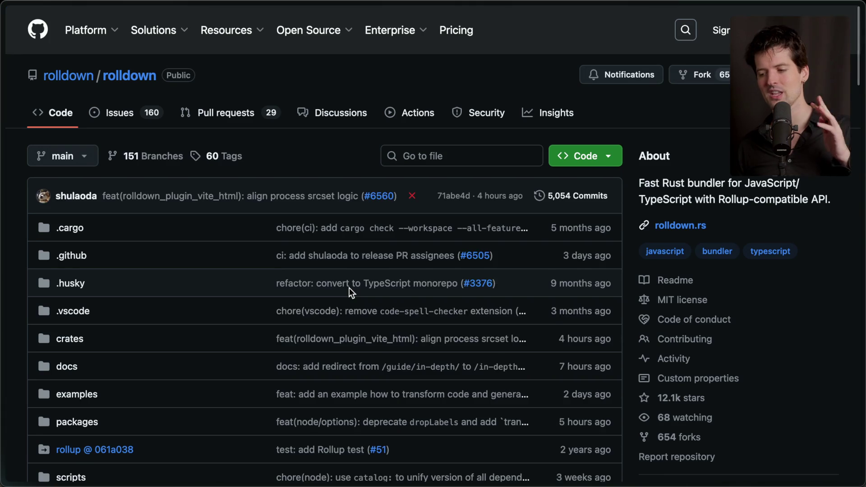
# Step: Scroll the Rolldown repo, check the Twitch Stream Manager chat, then return to rolldown/rolldown
pyautogui.scroll(-6, 350, 291)
pyautogui.scroll(-20, 349, 288)
pyautogui.moveTo(862, 129)
pyautogui.click(790, 127)
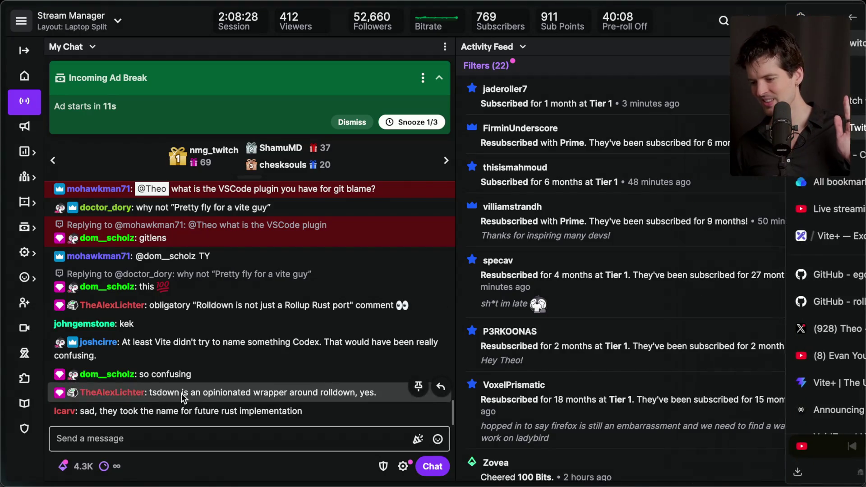
pyautogui.moveTo(863, 203)
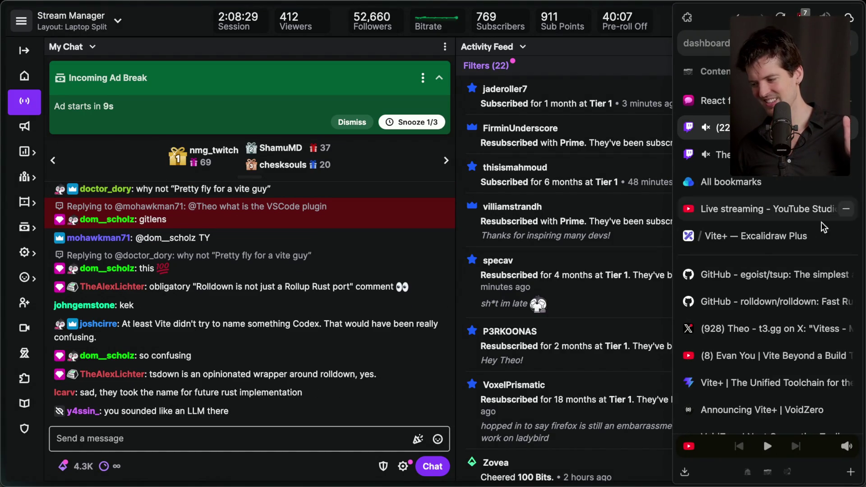
pyautogui.click(768, 303)
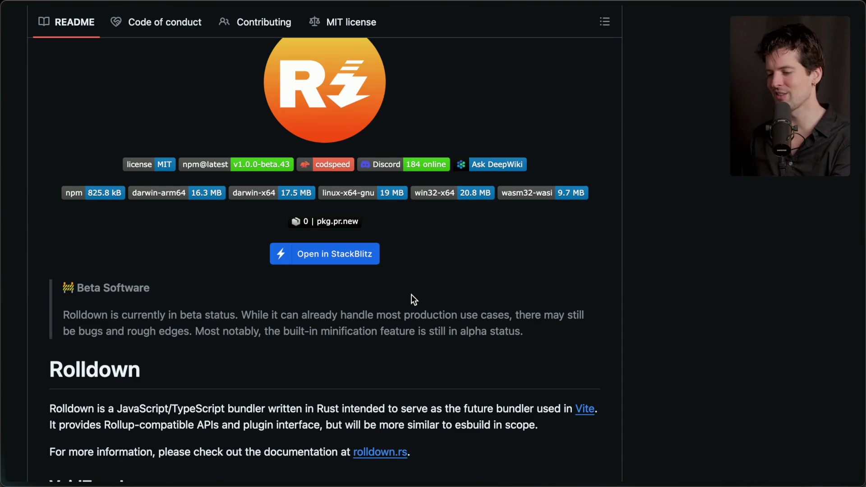
# Step: Read the rolldown/rolldown README describing the Rust-written bundler meant to power Vite
pyautogui.scroll(-5, 411, 295)
pyautogui.scroll(-1, 412, 296)
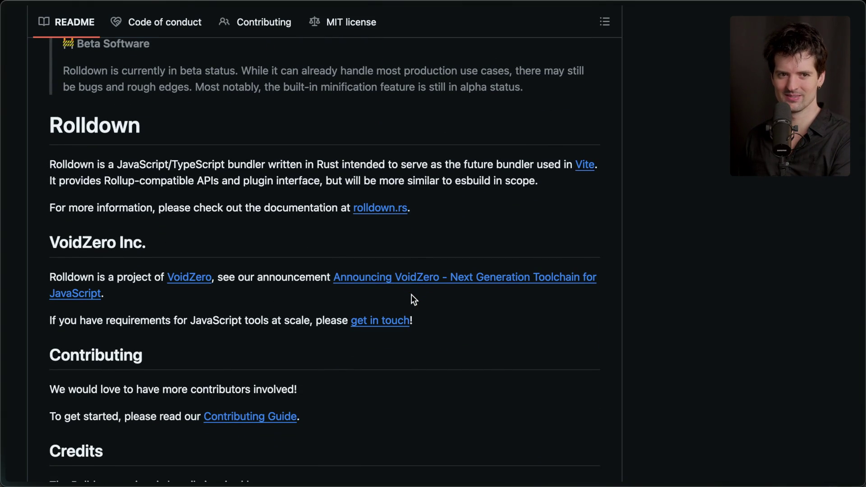
pyautogui.scroll(-3, 411, 295)
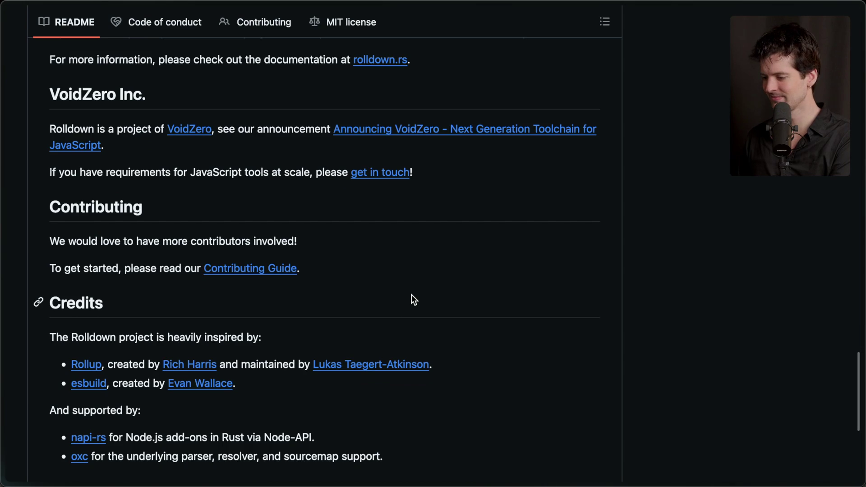
pyautogui.scroll(5, 412, 295)
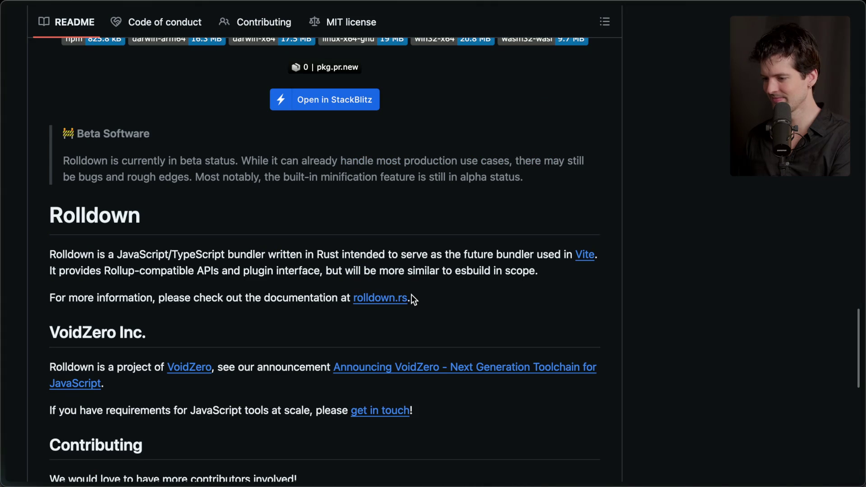
pyautogui.moveTo(864, 298)
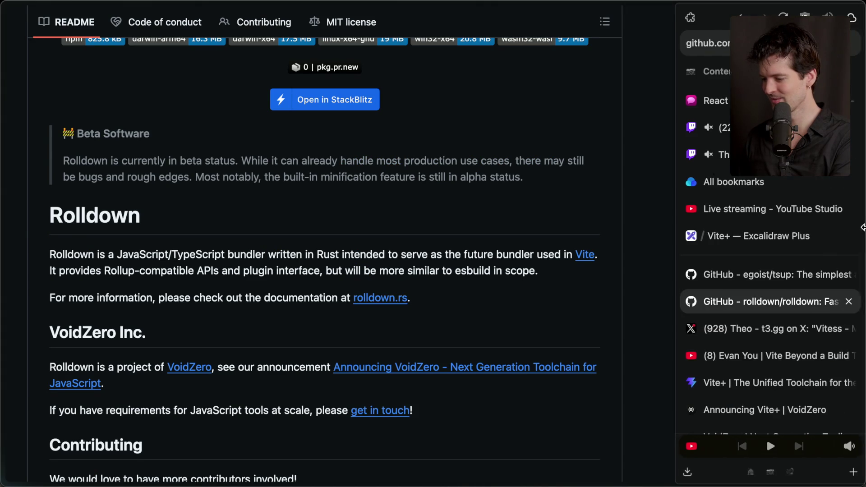
pyautogui.click(749, 410)
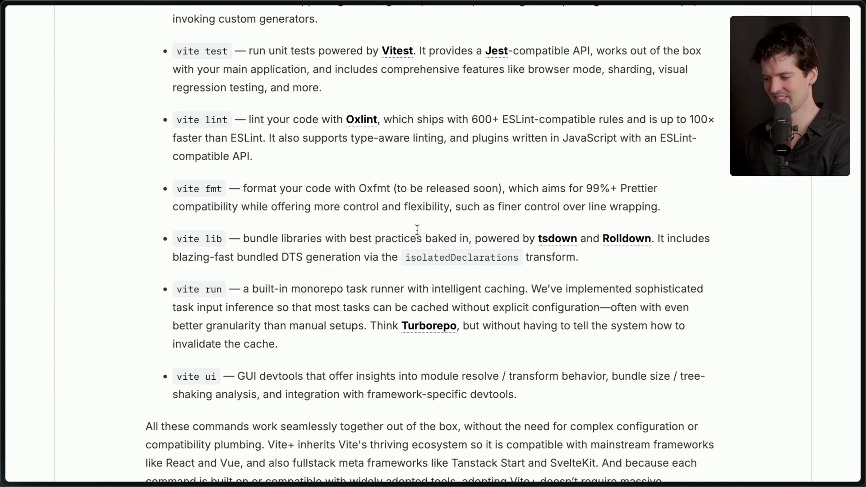
# Step: Scroll the Announcing Vite+ post to the vite test through vite ui commands, then jump the Devtools talk to 9:13
pyautogui.scroll(-3, 177, 284)
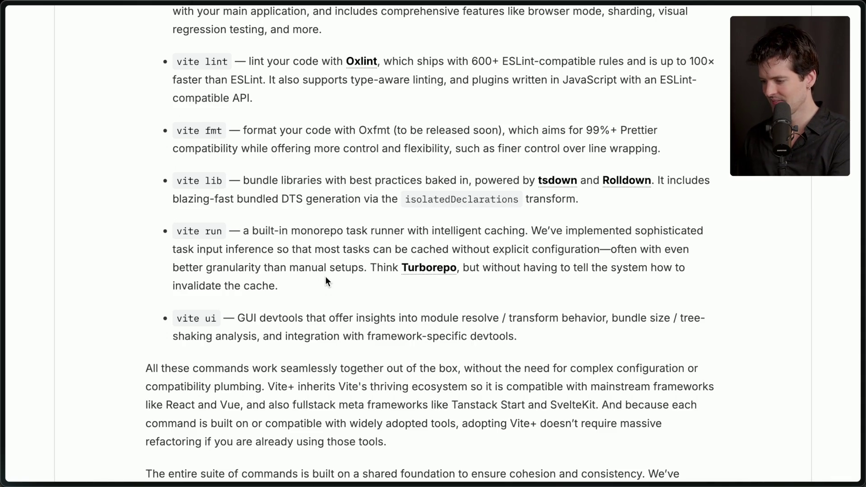
pyautogui.scroll(-2, 326, 276)
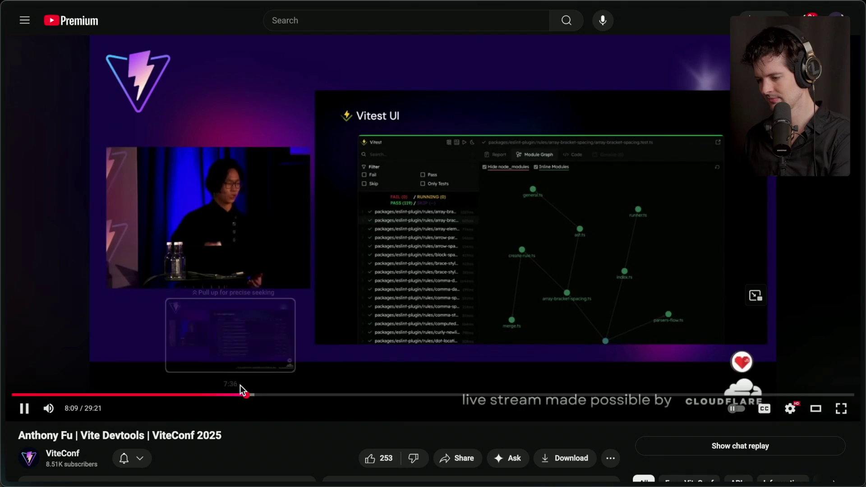
pyautogui.moveTo(240, 385); pyautogui.dragTo(278, 397)
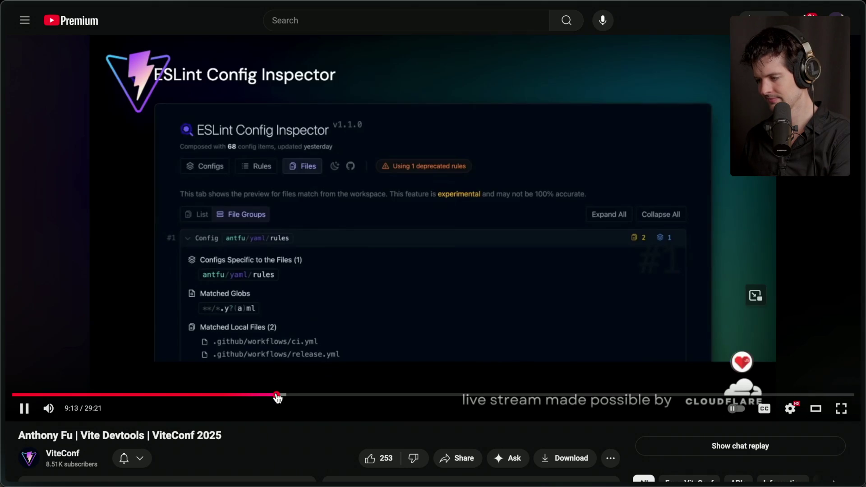
# Step: Skim the Devtools talk between 6:18 and 10:15 (Plugin Inspect, Vitest UI, Nuxt DevTools), ending at 8:46
pyautogui.click(305, 397)
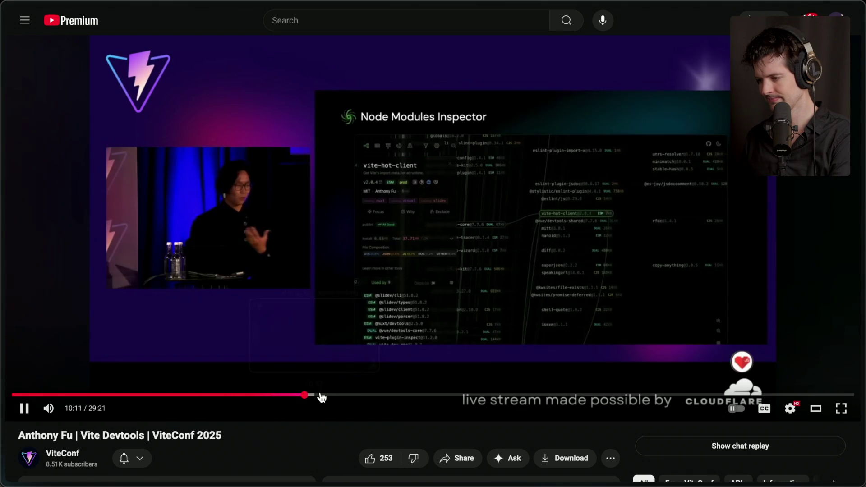
pyautogui.click(322, 325)
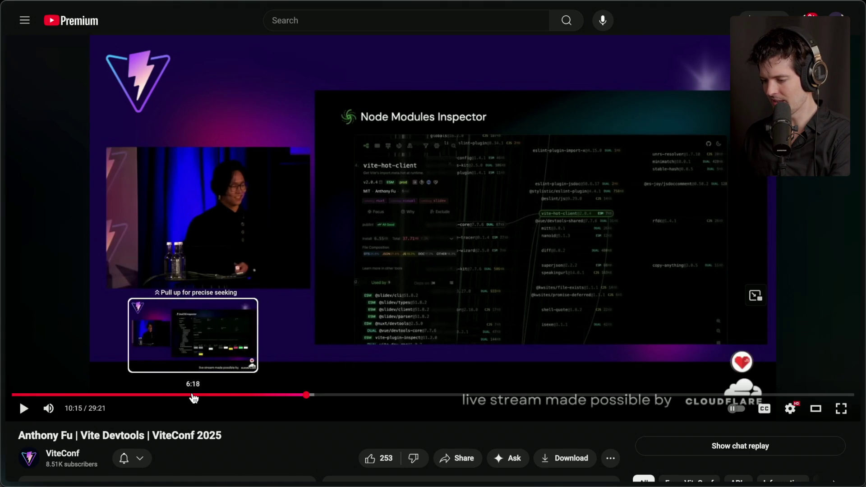
pyautogui.click(193, 395)
pyautogui.moveTo(197, 397); pyautogui.dragTo(210, 399)
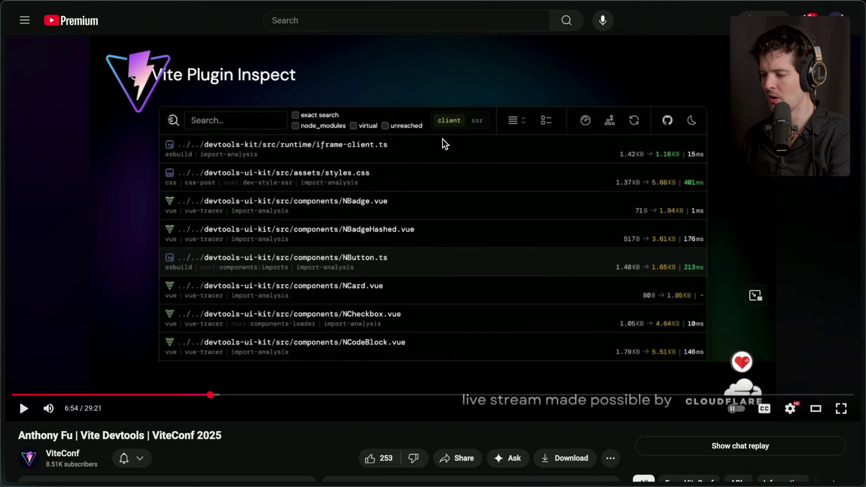
pyautogui.click(230, 395)
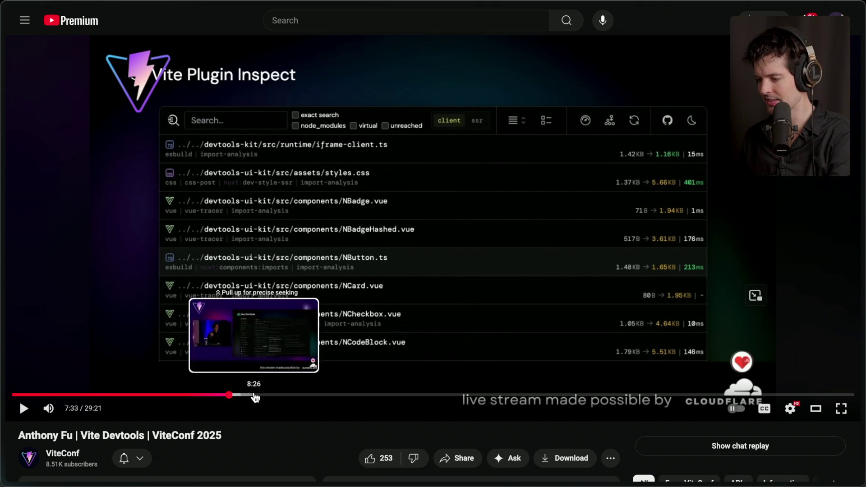
pyautogui.click(254, 396)
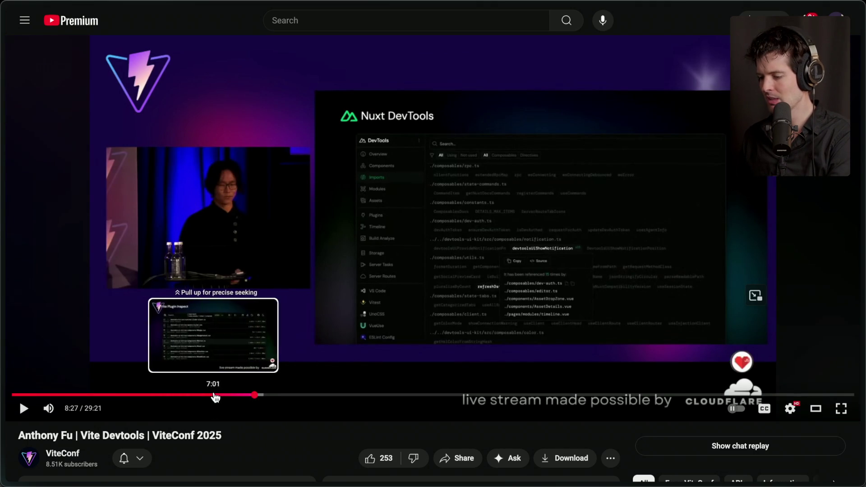
pyautogui.click(221, 395)
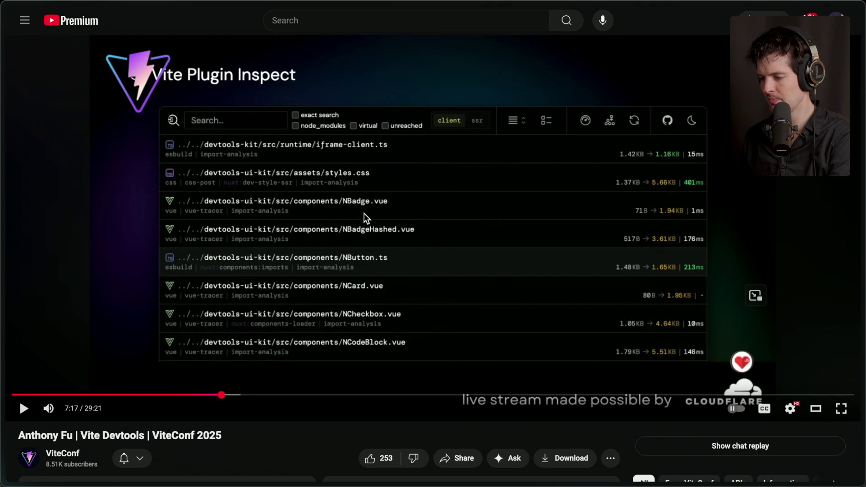
pyautogui.click(236, 395)
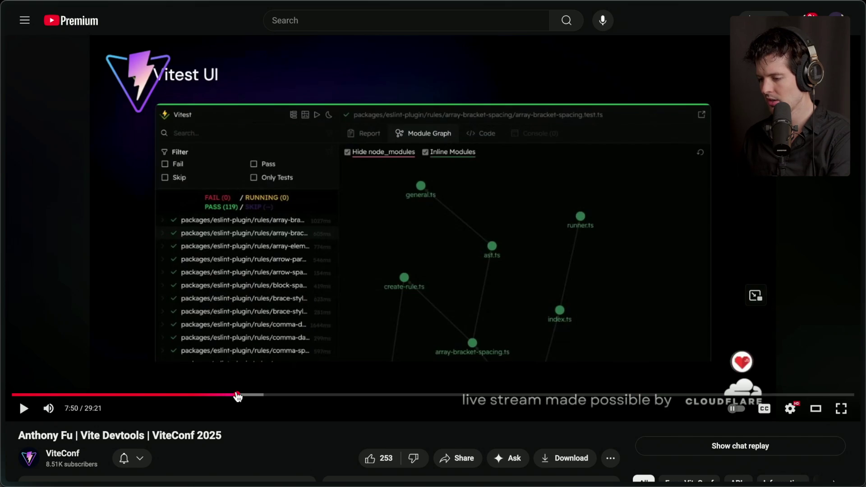
pyautogui.click(264, 396)
# Step: Search Google for 'webpack bundle analyzer'
pyautogui.press('super+t')
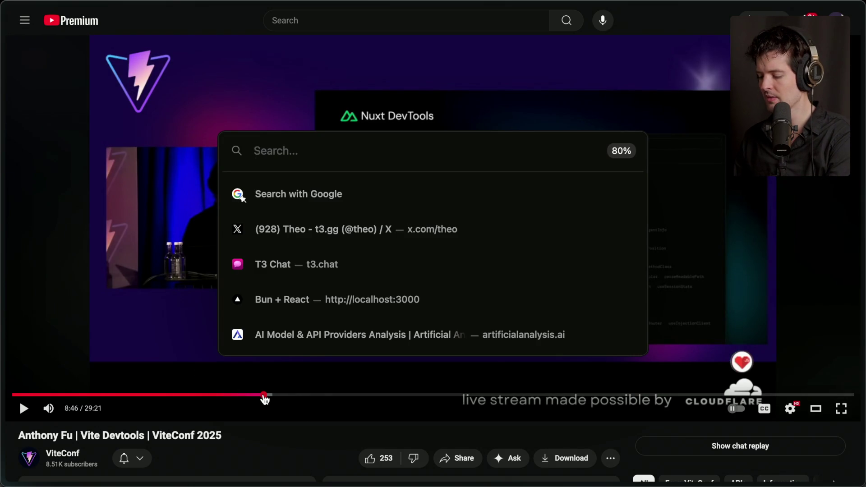
pyautogui.write('webpack budn')
pyautogui.press('BackSpace')
pyautogui.press('BackSpace')
pyautogui.write('ndle')
pyautogui.press('Down')
pyautogui.press('Down')
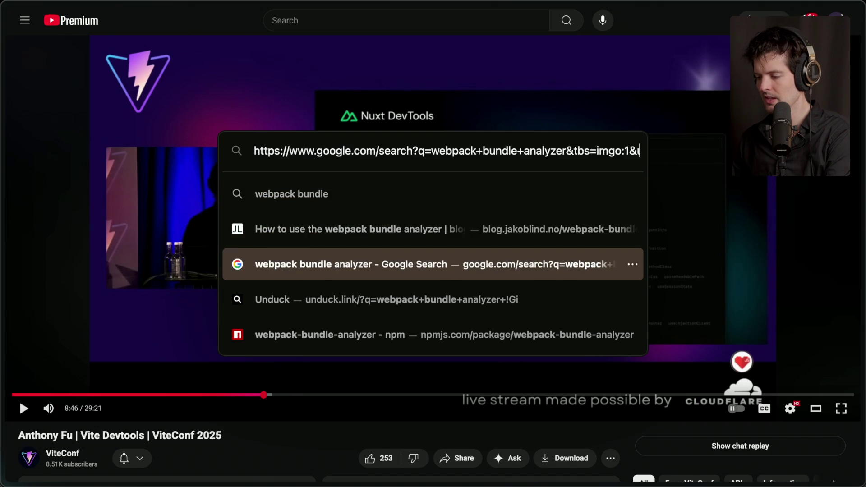
pyautogui.press('Return')
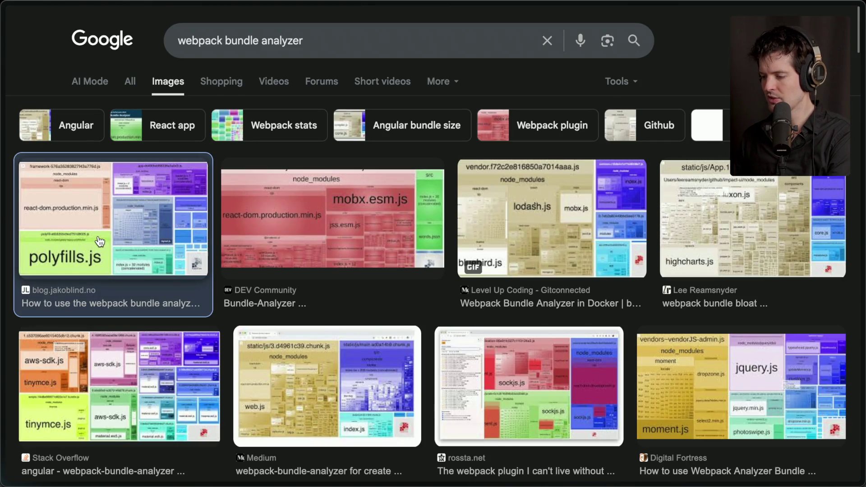
# Step: Open the blog.jakoblind.no article from the image results and copy its treemap image
pyautogui.click(100, 241)
pyautogui.click(668, 280)
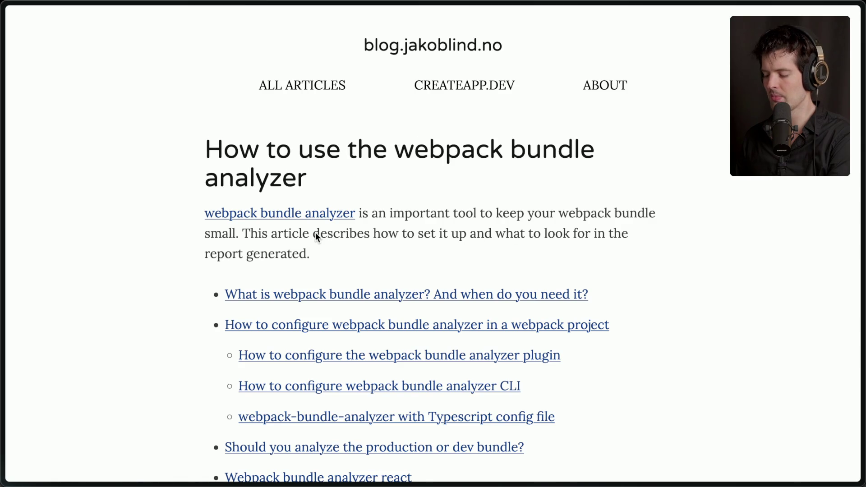
pyautogui.scroll(-10, 315, 232)
pyautogui.scroll(-10, 315, 232)
pyautogui.scroll(3, 316, 232)
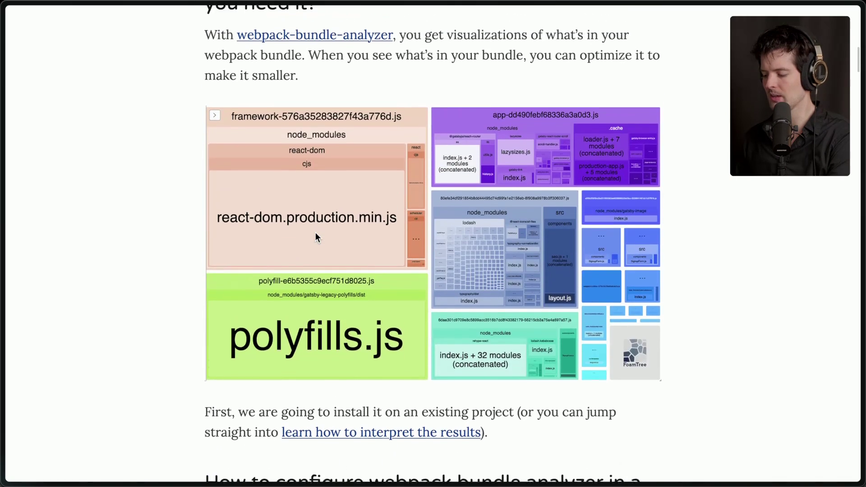
pyautogui.scroll(5, 358, 233)
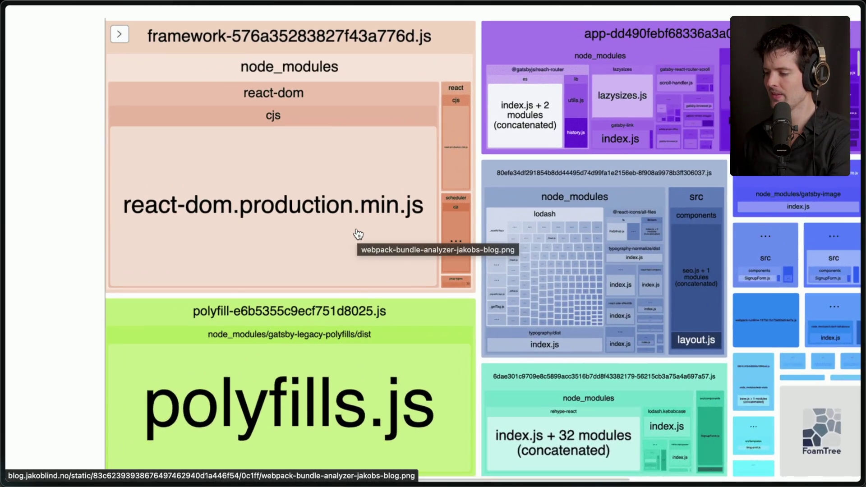
pyautogui.scroll(-5, 358, 234)
pyautogui.rightClick(354, 88)
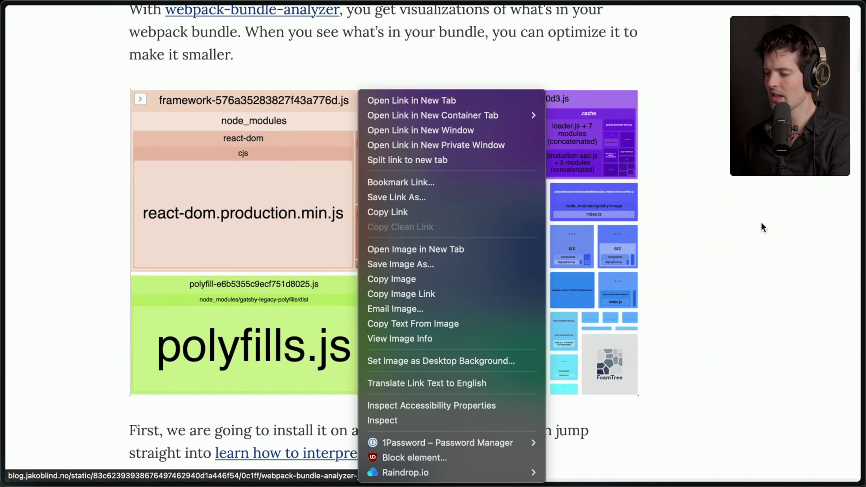
pyautogui.click(397, 278)
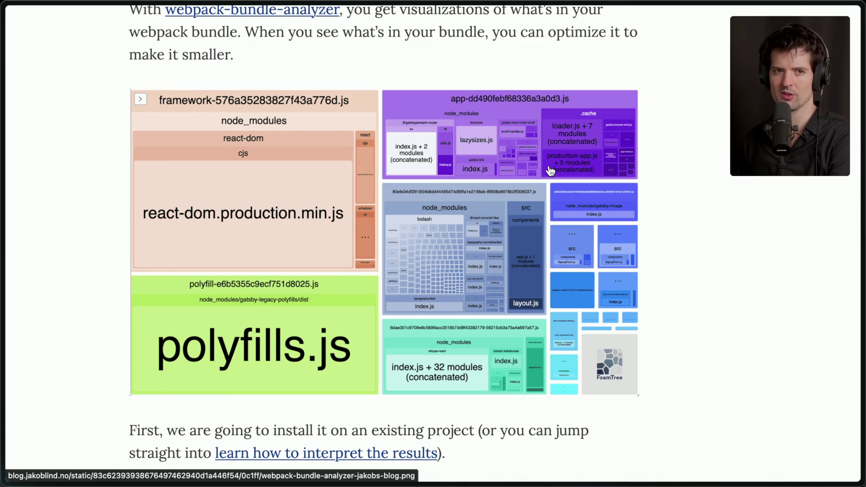
# Step: Close the blog article and return to the Twitch stream chat
pyautogui.hotkey('ctrl', 'w')
pyautogui.moveTo(862, 181)
pyautogui.click(706, 154)
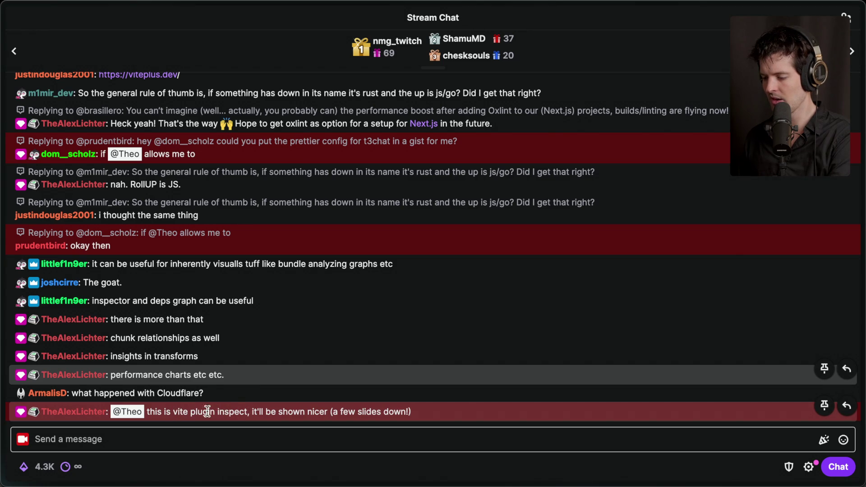
# Step: Return to the Vite Devtools talk, seek to the Node Modules Inspector slide near 9:52, and go full screen
pyautogui.moveTo(864, 402)
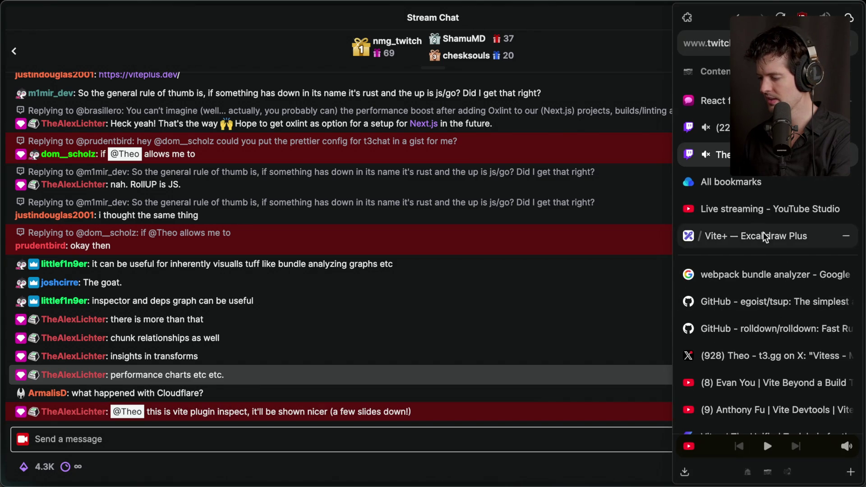
pyautogui.click(749, 410)
pyautogui.moveTo(273, 396); pyautogui.dragTo(275, 398)
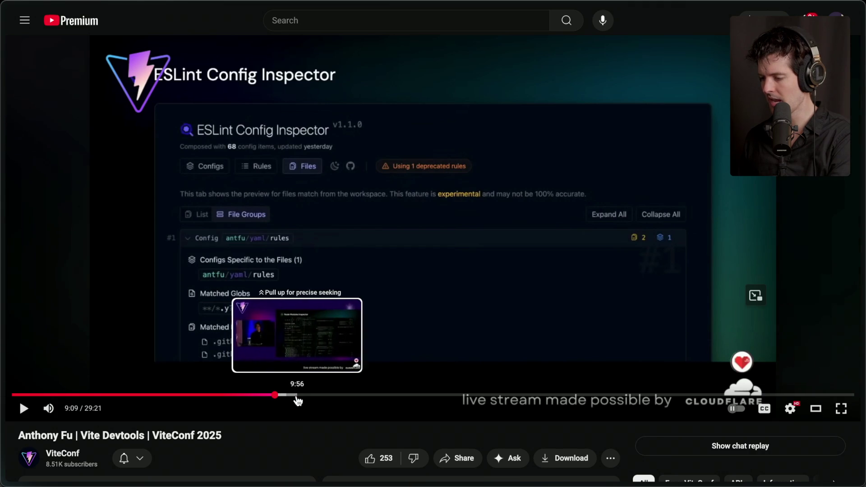
pyautogui.click(295, 396)
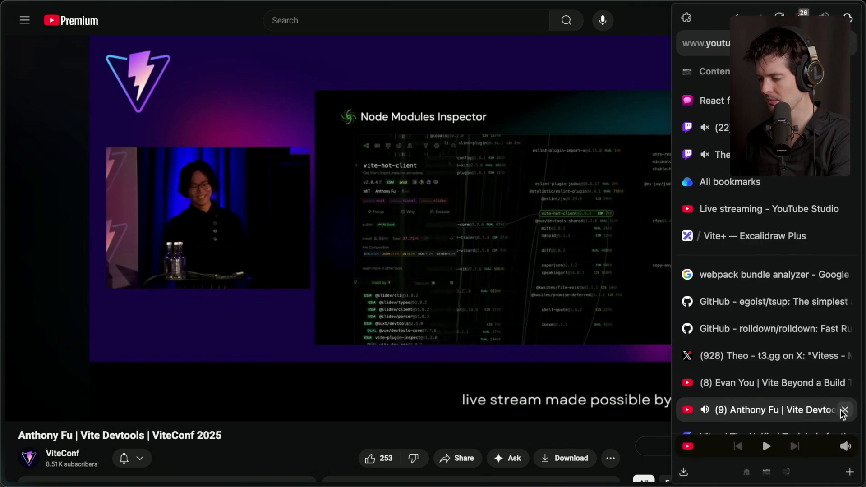
pyautogui.click(844, 410)
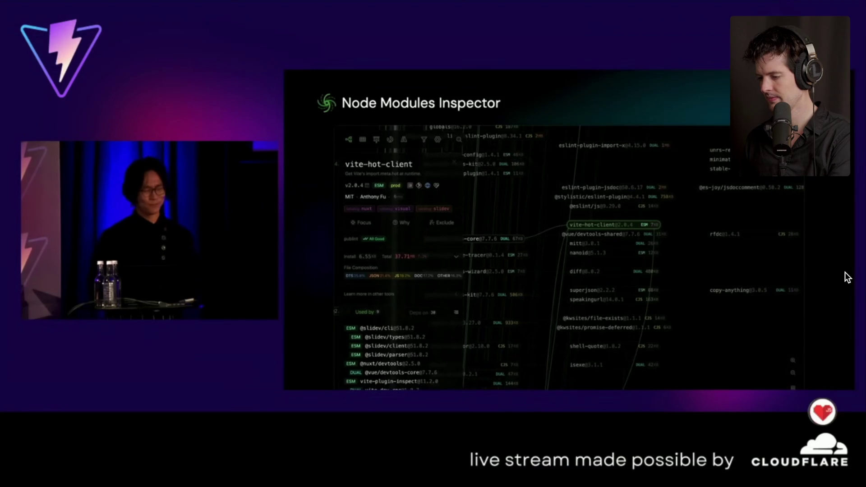
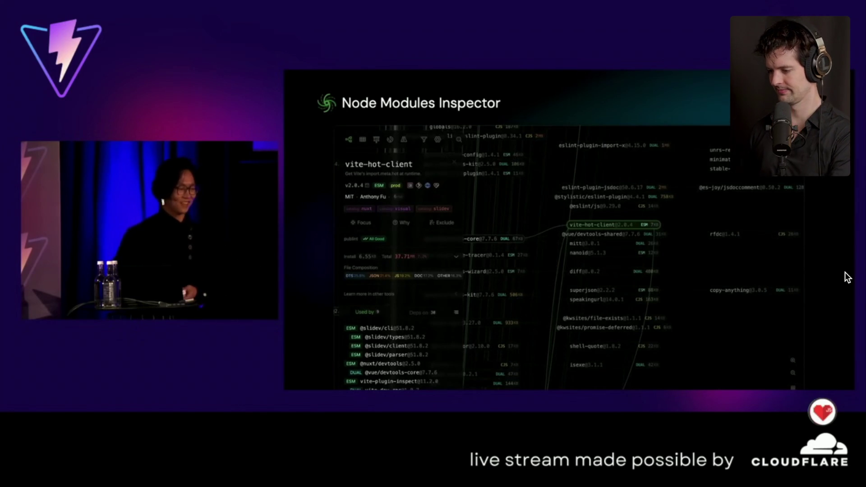
# Step: Pause and resume the Vite Devtools talk a few times, then exit full screen at 10:40
pyautogui.click(502, 236)
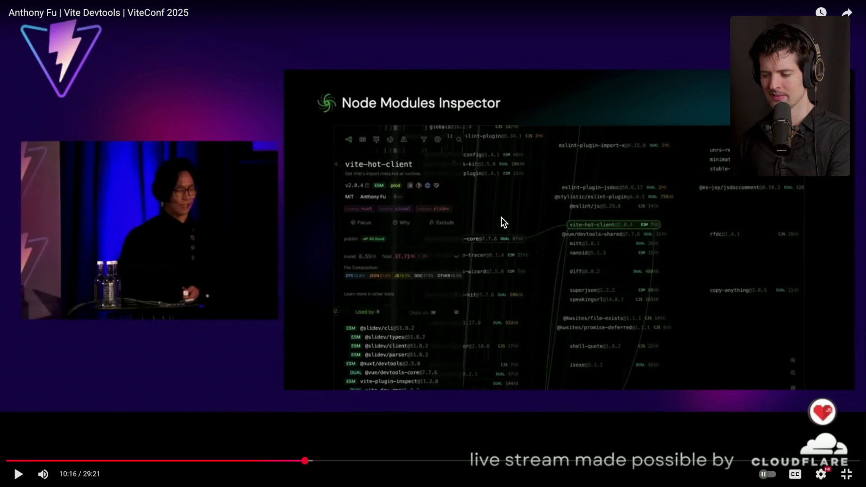
pyautogui.click(501, 218)
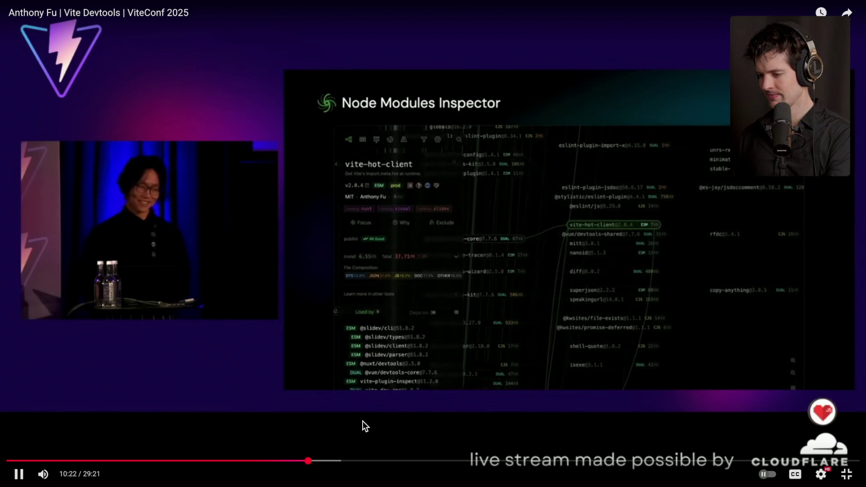
pyautogui.click(363, 421)
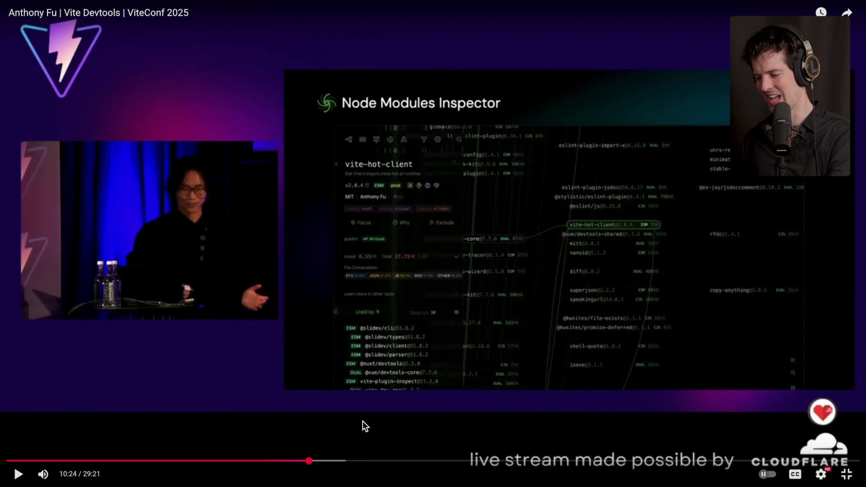
pyautogui.click(363, 421)
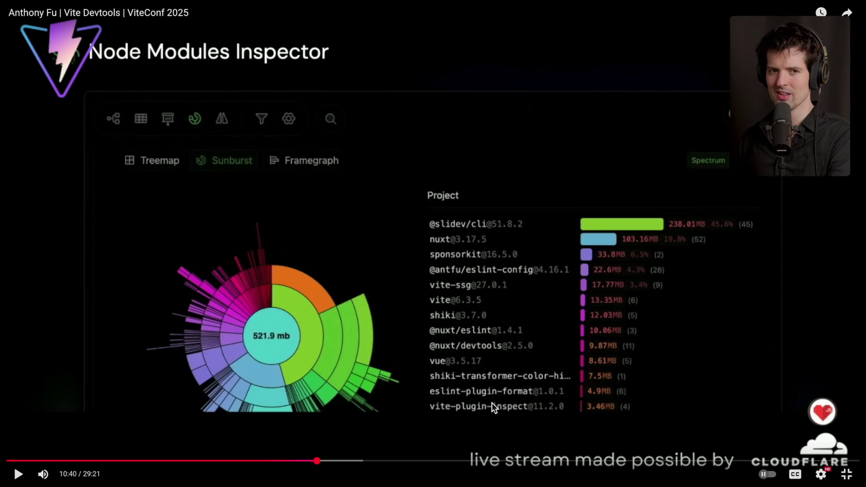
pyautogui.press('Escape')
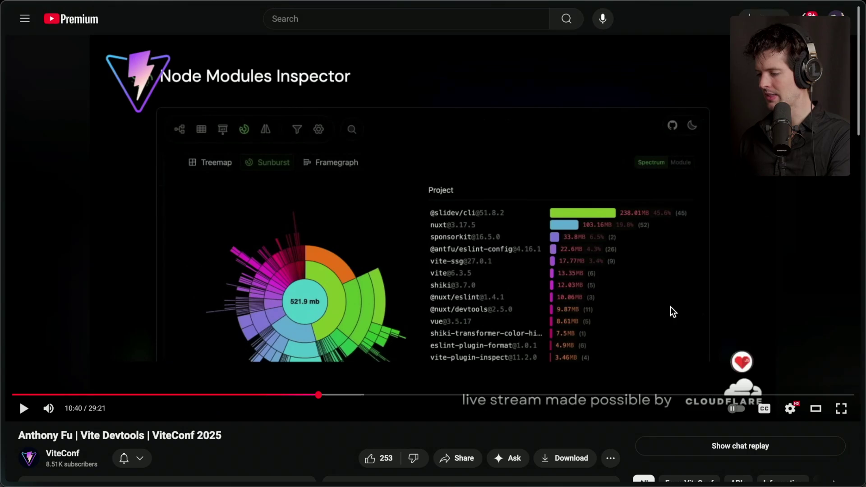
# Step: Open the blog.jakoblind.no webpack bundle analyzer article at its 'What is webpack bundle analyzer?' section
pyautogui.moveTo(767, 375)
pyautogui.scroll(-3, 767, 374)
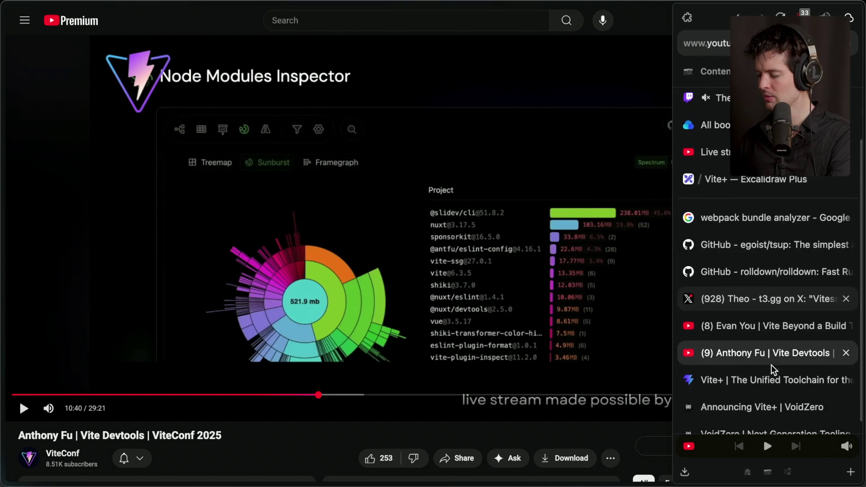
pyautogui.click(767, 204)
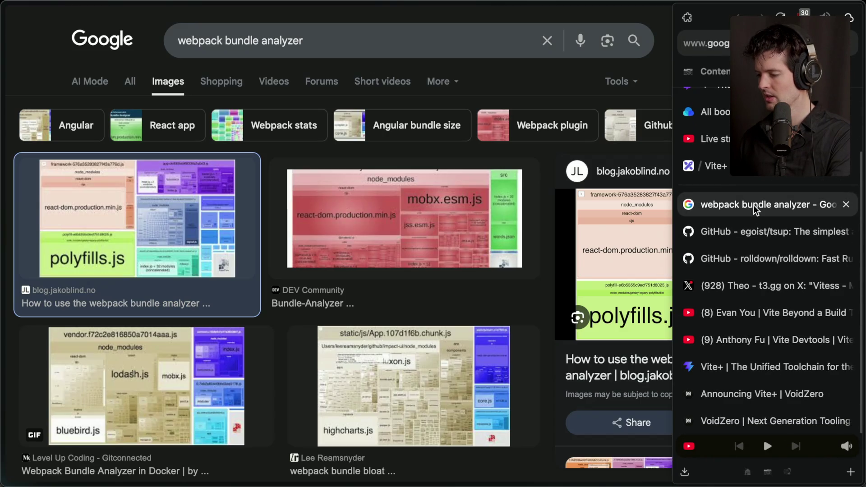
pyautogui.click(670, 280)
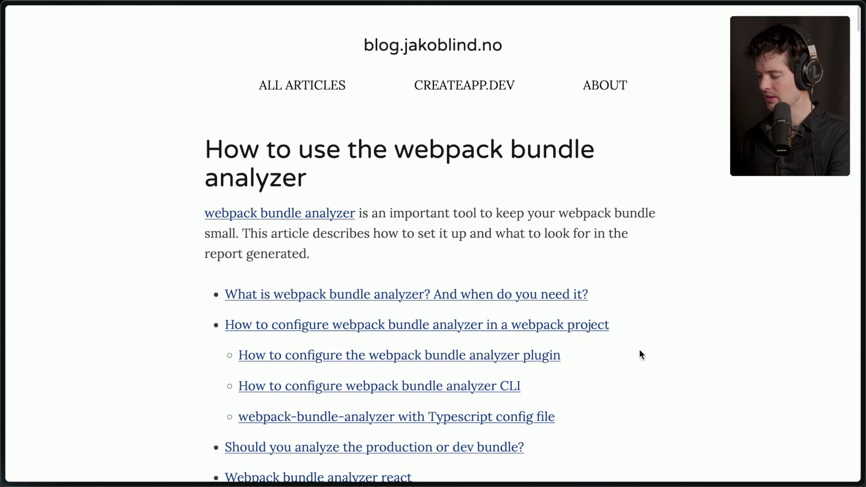
pyautogui.click(371, 296)
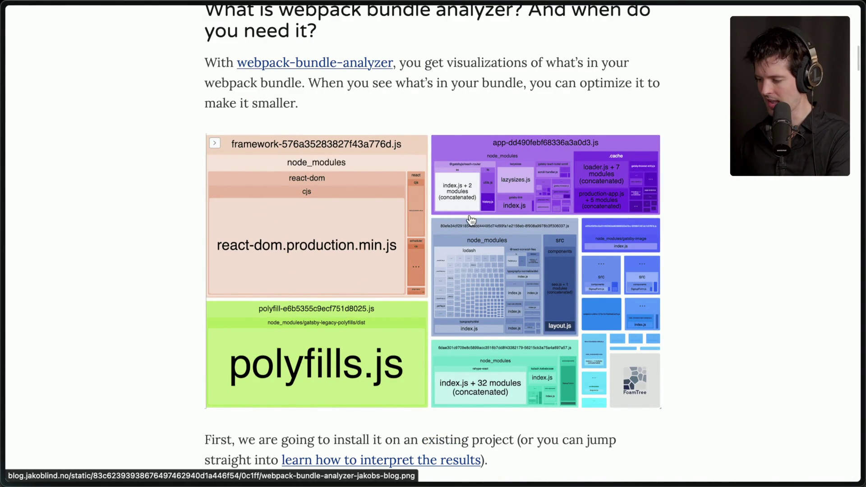
# Step: Scroll through the article's example treemap of a webpack bundle, then return to the talk
pyautogui.scroll(5, 450, 242)
pyautogui.scroll(-2, 449, 251)
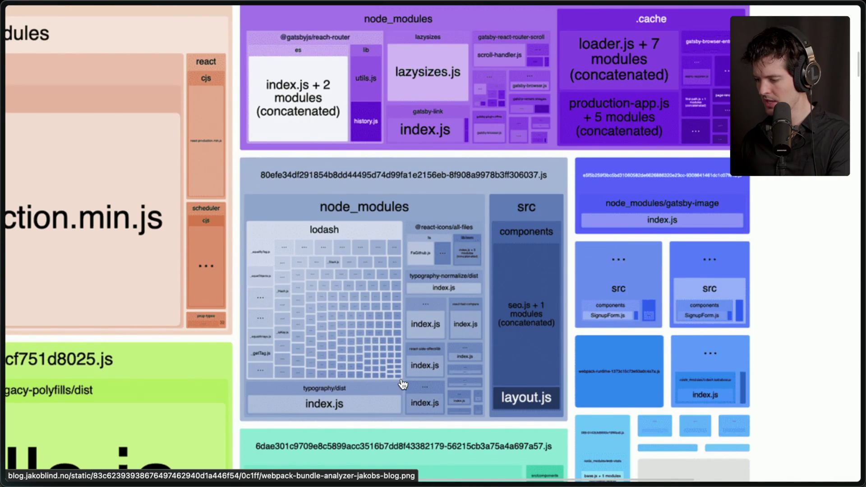
pyautogui.scroll(-3, 403, 384)
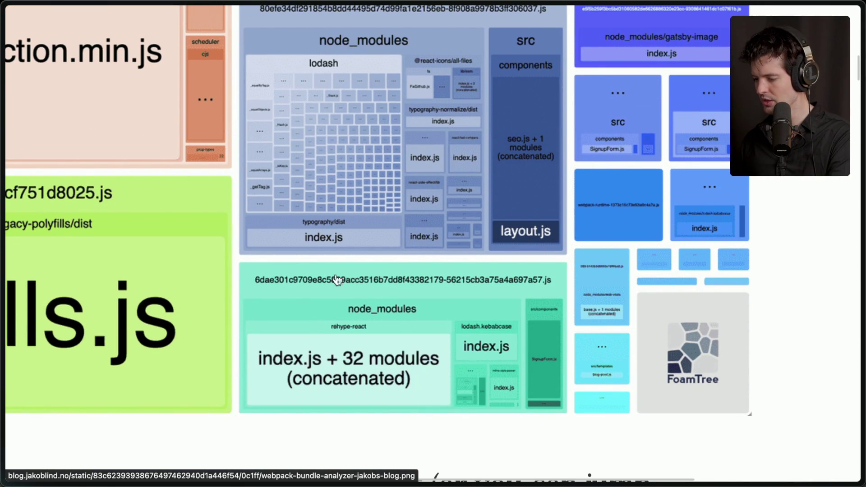
pyautogui.scroll(-5, 641, 223)
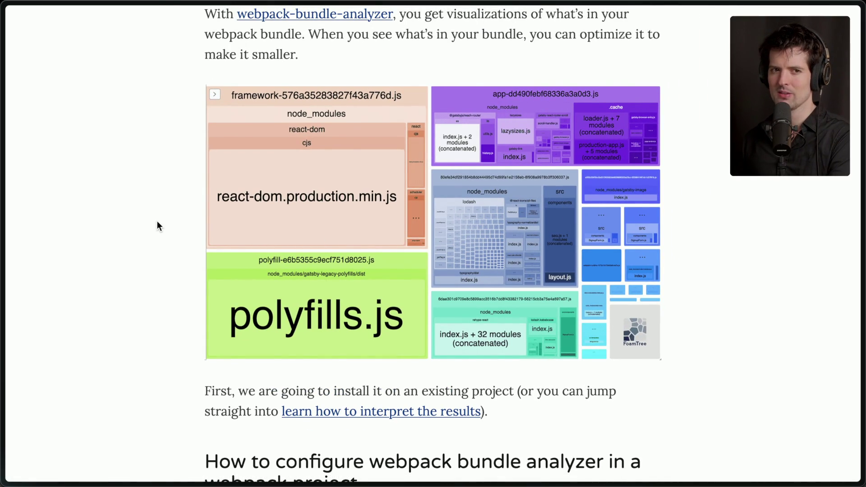
pyautogui.moveTo(860, 260)
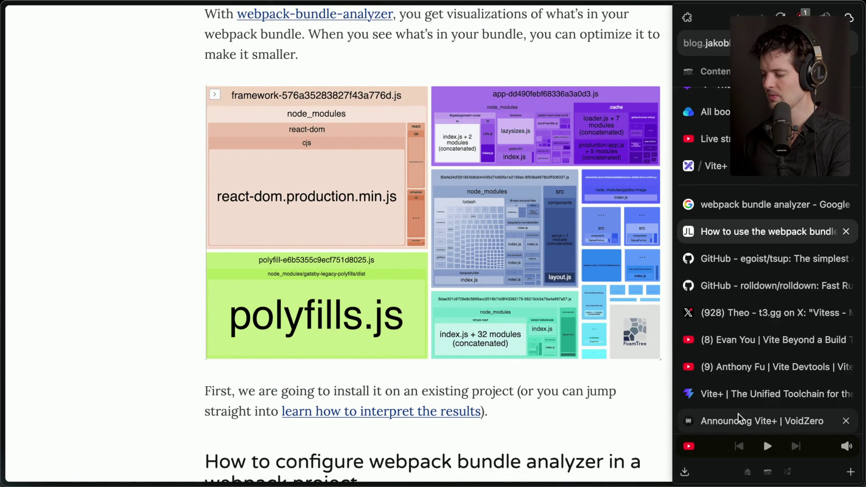
pyautogui.click(758, 369)
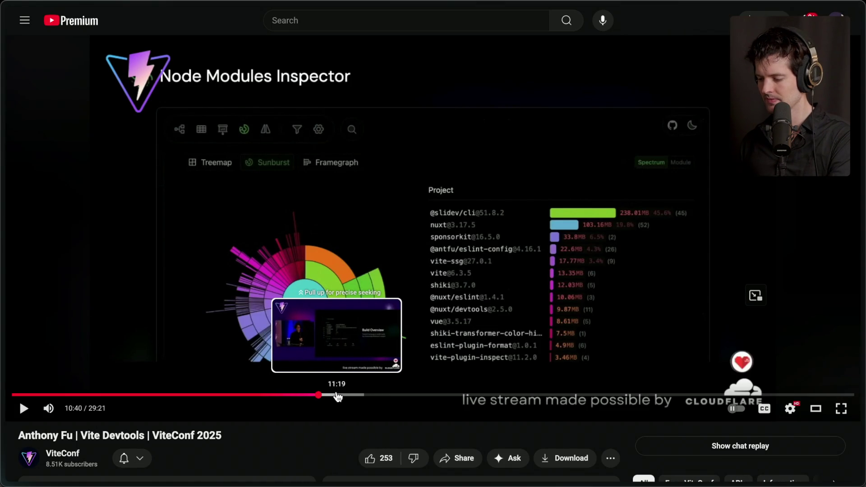
# Step: Scrub the talk ahead to the Bundle File List slide, then rewind to 10:34
pyautogui.click(338, 395)
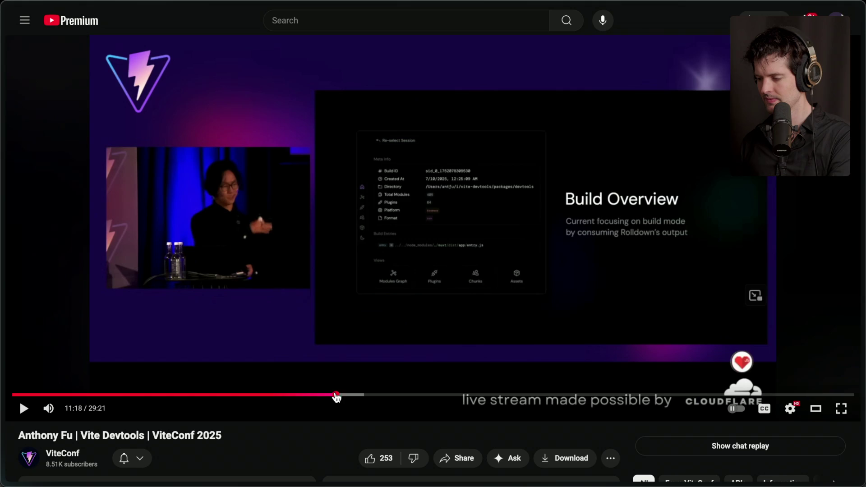
pyautogui.moveTo(336, 397)
pyautogui.mouseDown()
pyautogui.moveTo(381, 398)
pyautogui.moveTo(360, 400)
pyautogui.mouseUp()
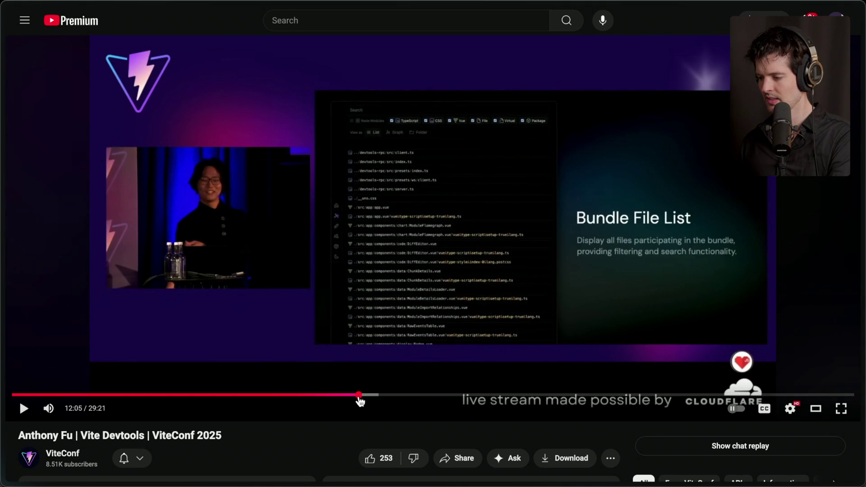
pyautogui.click(369, 287)
pyautogui.click(369, 287)
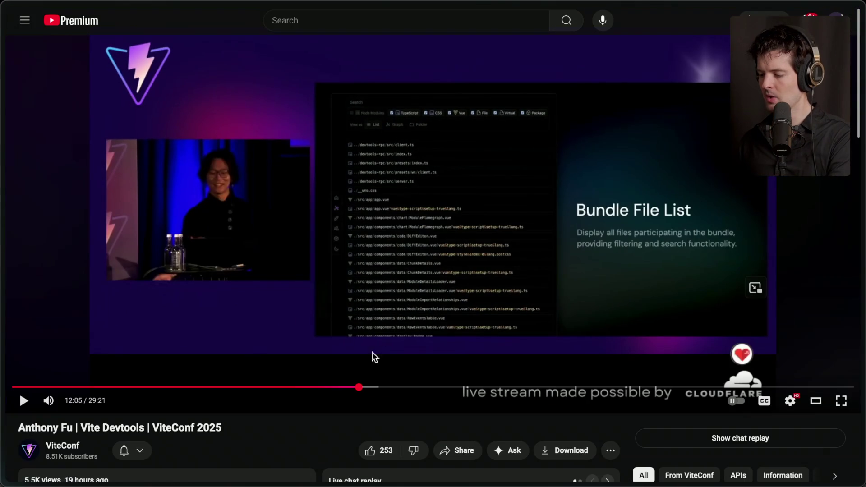
pyautogui.click(314, 390)
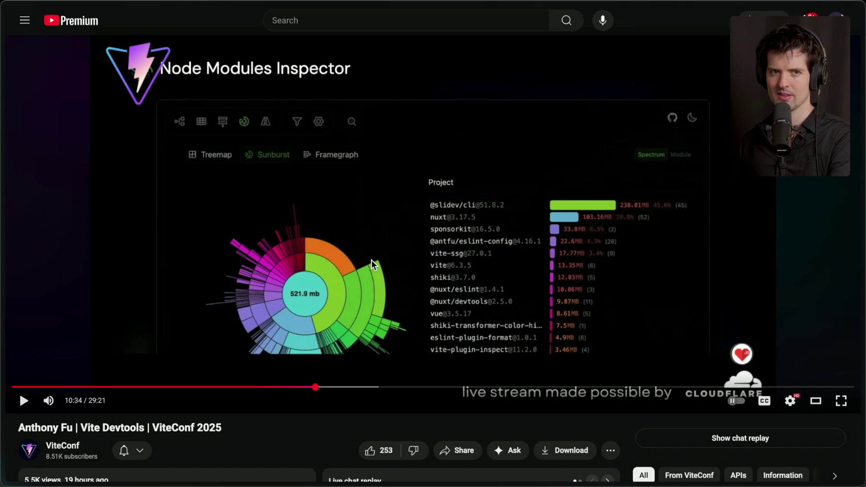
pyautogui.moveTo(863, 234)
pyautogui.click(726, 145)
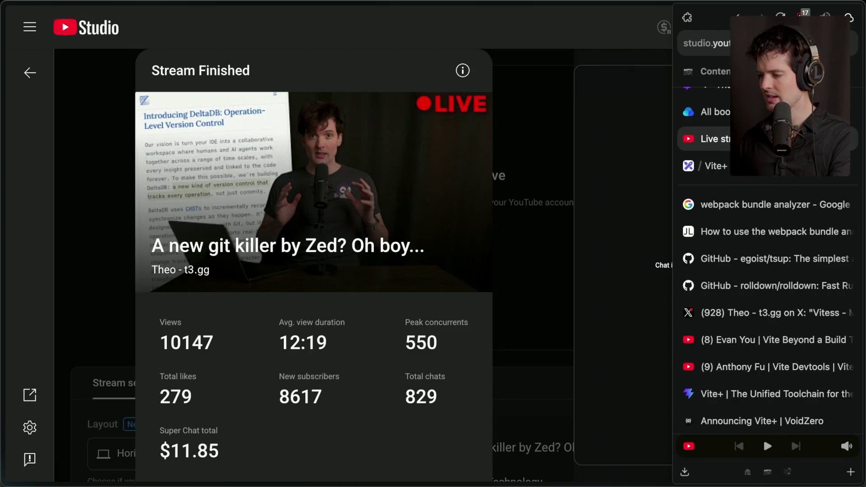
pyautogui.click(749, 366)
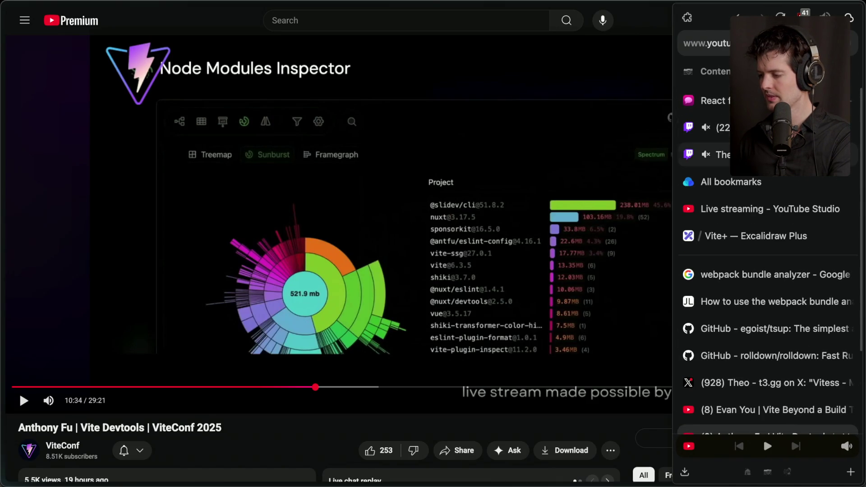
pyautogui.click(722, 127)
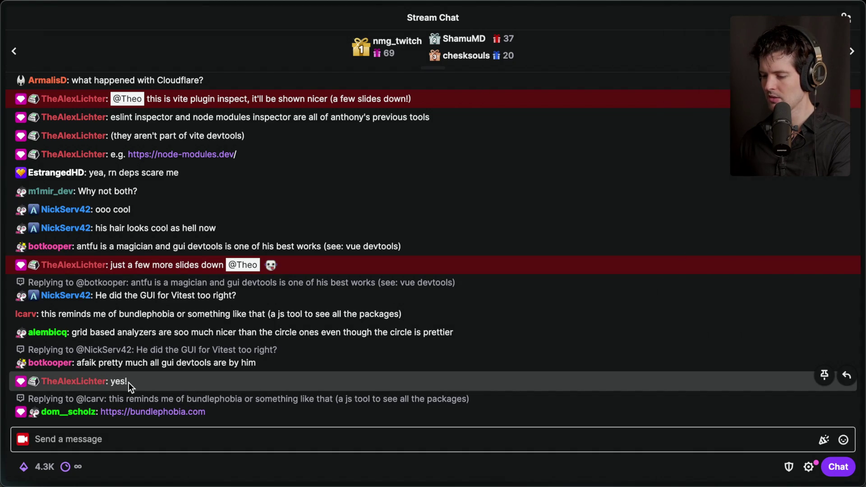
pyautogui.moveTo(863, 343)
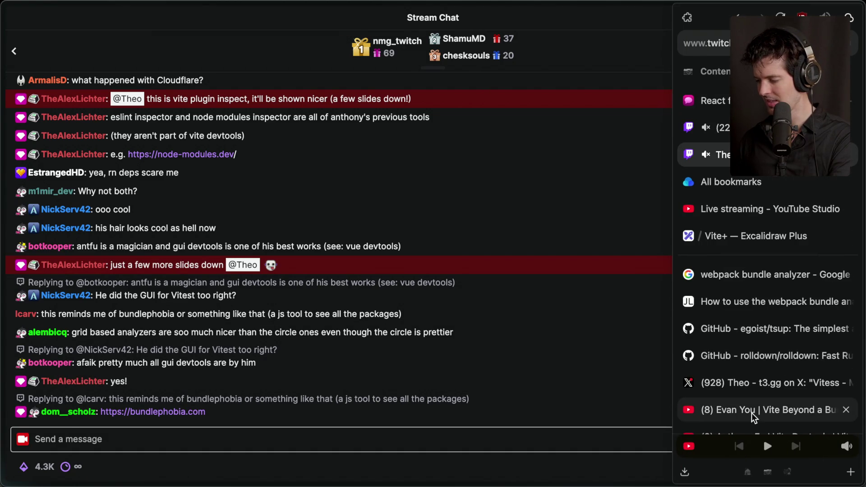
pyautogui.click(752, 416)
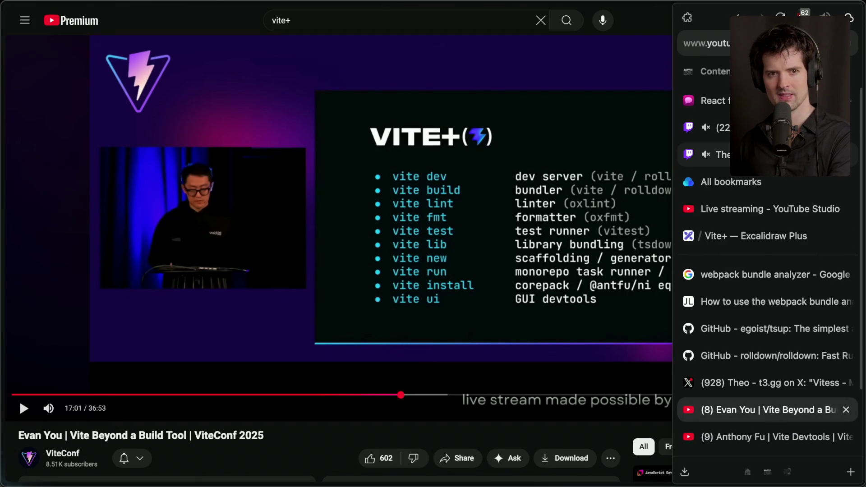
pyautogui.scroll(-3, 762, 212)
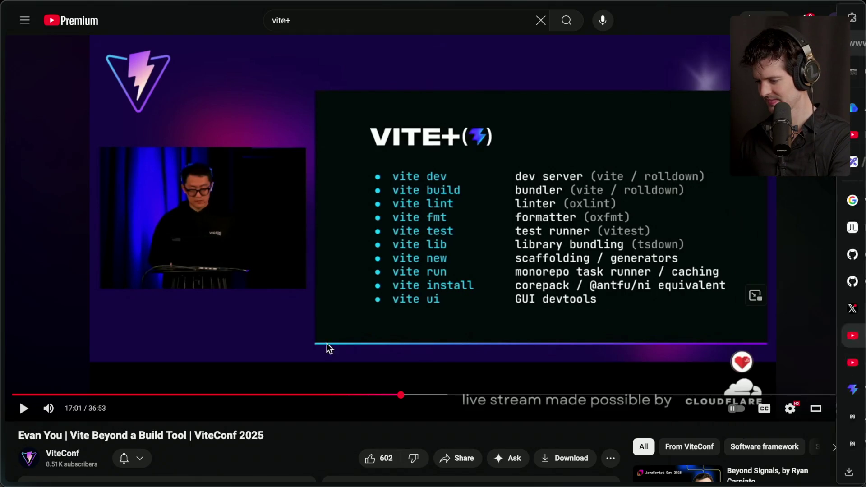
pyautogui.click(831, 362)
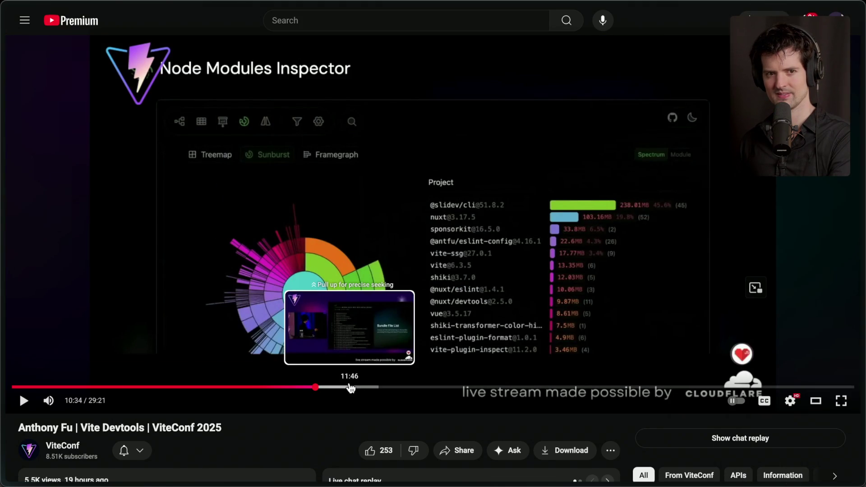
# Step: Skip ahead through the talk to the Performance Consumption Chart slide and pause
pyautogui.click(335, 331)
pyautogui.press('Right')
pyautogui.press('Right')
pyautogui.press('Right')
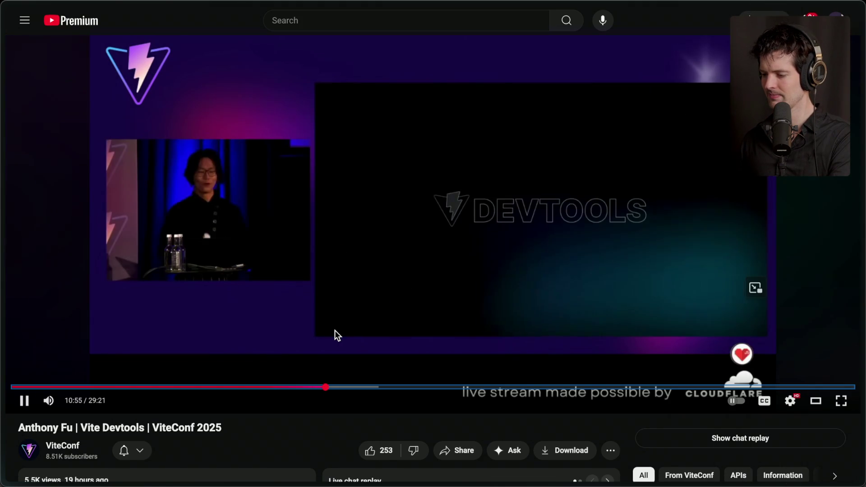
pyautogui.press('Right')
pyautogui.press('Right')
pyautogui.press('Right')
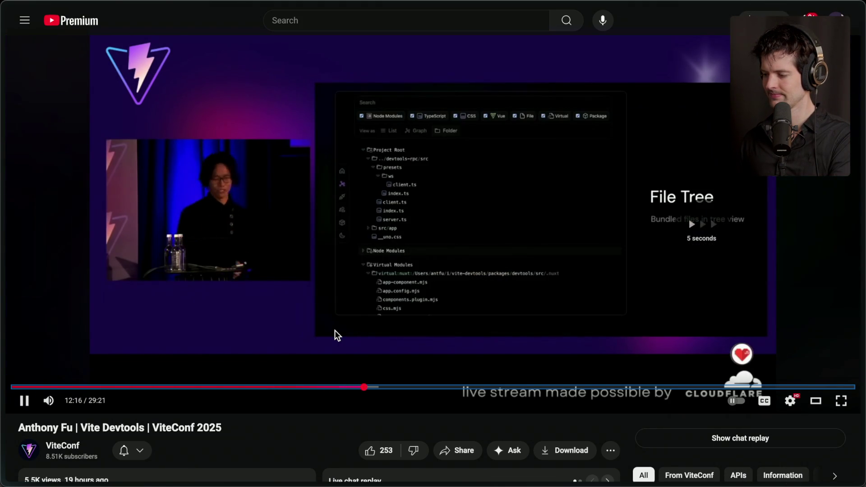
pyautogui.press('Right')
pyautogui.press('Right')
pyautogui.press('Right')
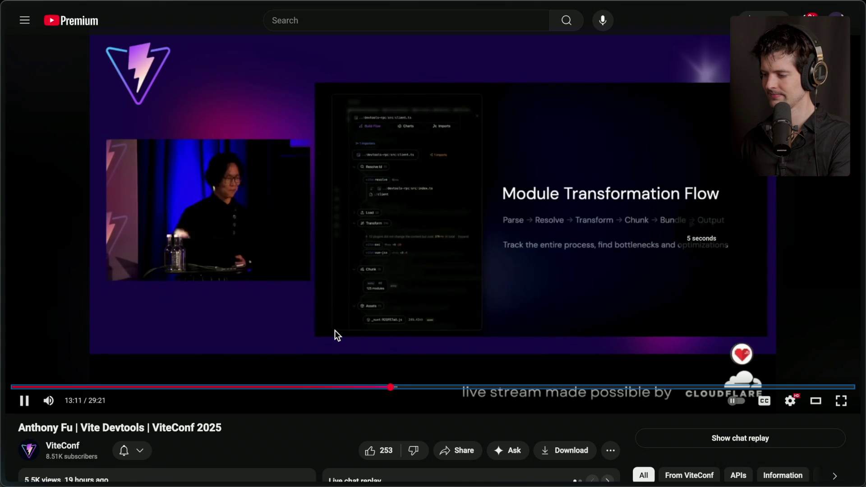
pyautogui.press('Right')
pyautogui.press('Right')
pyautogui.press('Right')
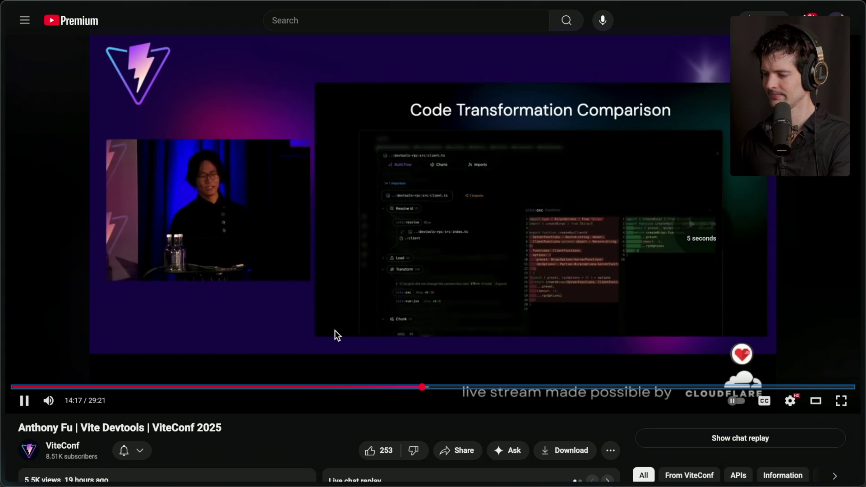
pyautogui.press('Right')
pyautogui.press('Right')
pyautogui.press('Right')
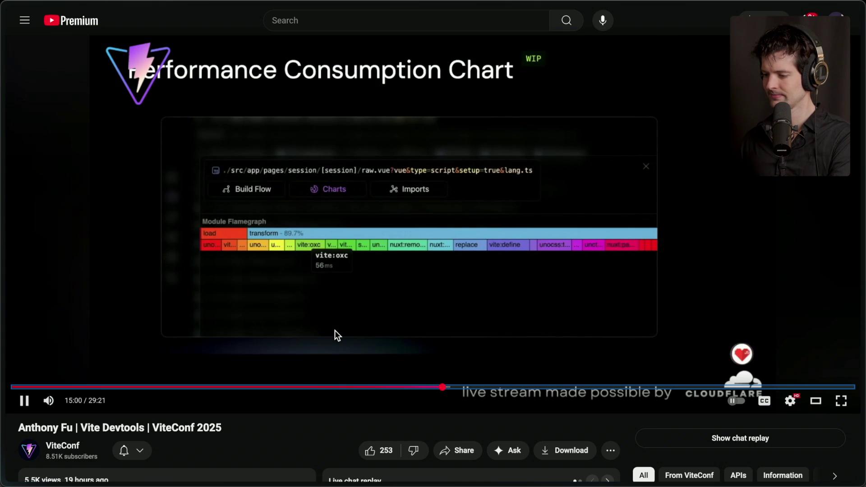
pyautogui.press('Right')
pyautogui.press('Right')
pyautogui.press('Right')
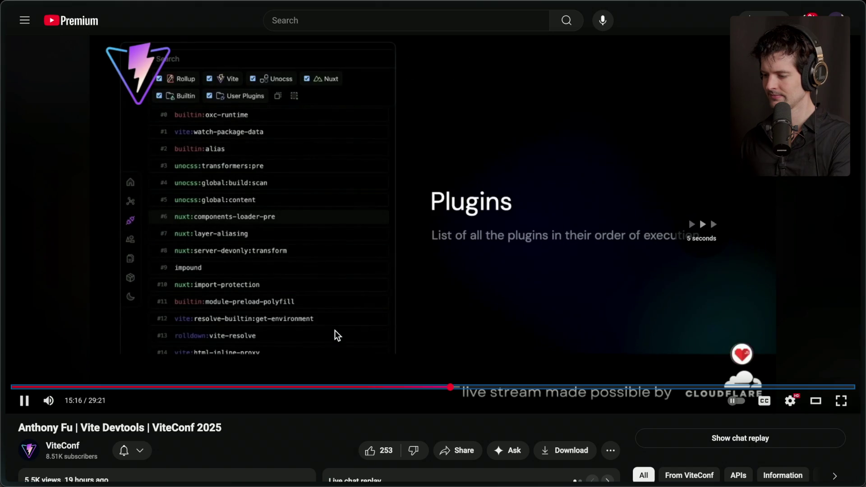
pyautogui.press('Left')
pyautogui.press('Left')
pyautogui.press('Left')
pyautogui.press('Right')
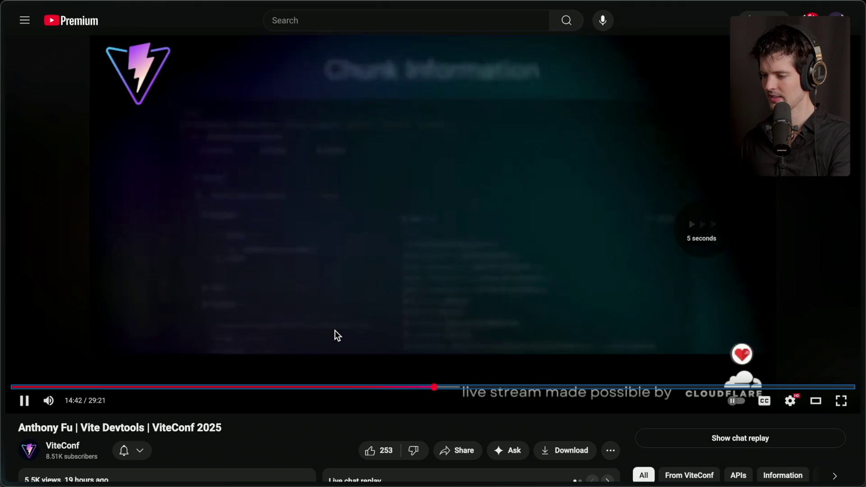
pyautogui.click(410, 266)
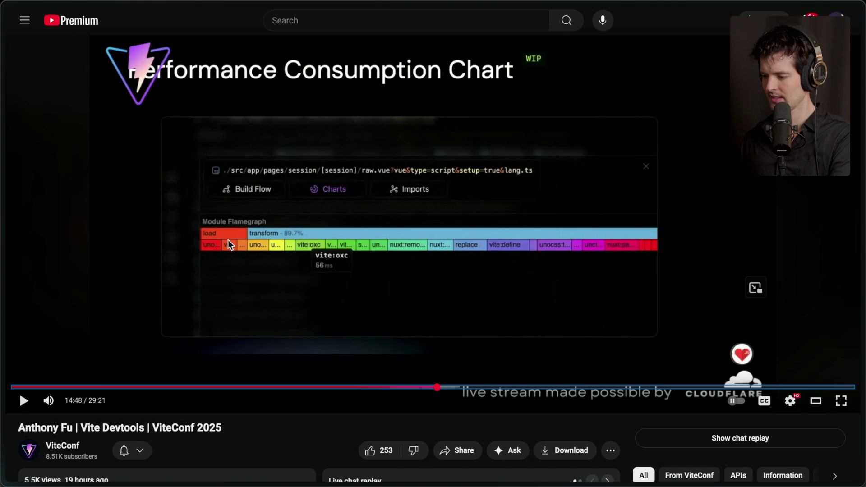
# Step: Seek to 17:18 on the Packages Size Graph slide, pause, and go full screen
pyautogui.click(430, 388)
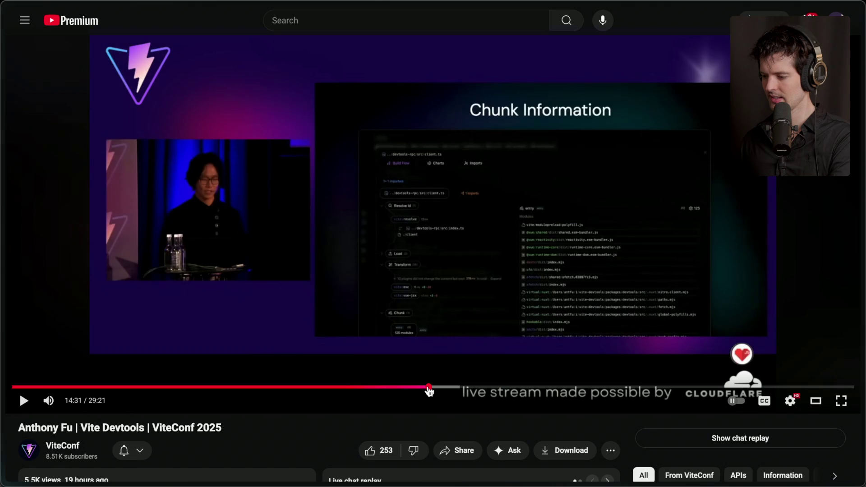
pyautogui.moveTo(430, 389); pyautogui.dragTo(456, 389)
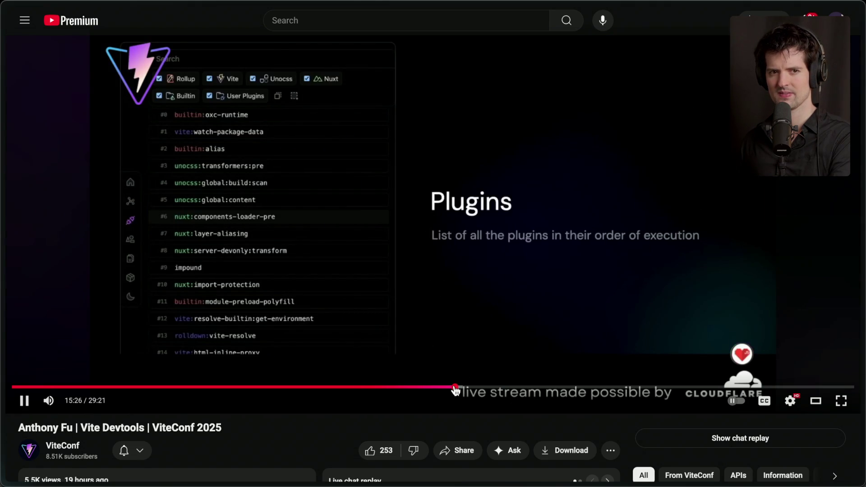
pyautogui.press('Right')
pyautogui.press('Right')
pyautogui.press('Right')
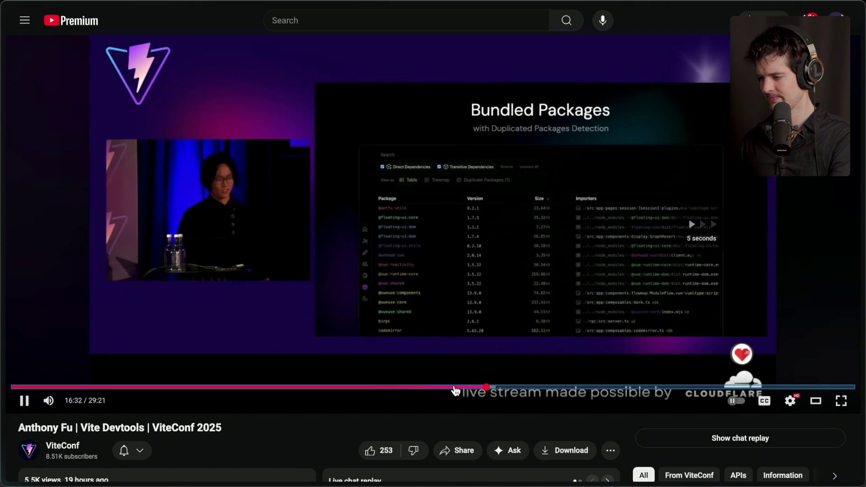
pyautogui.press('Right')
pyautogui.press('Right')
pyautogui.press('Right')
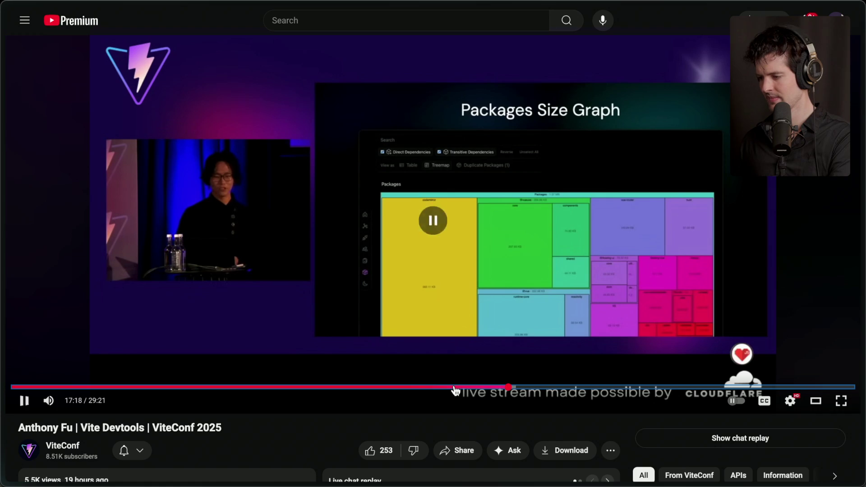
pyautogui.press('space')
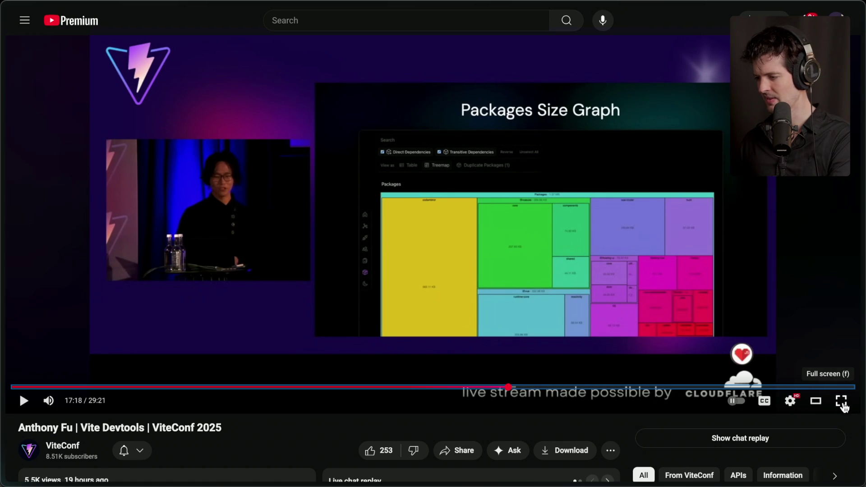
pyautogui.click(842, 402)
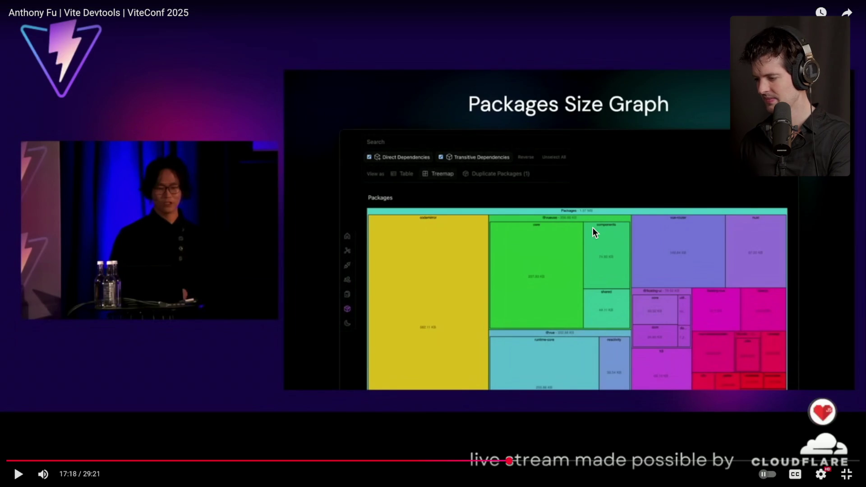
# Step: Play the talk full screen from 17:18 until the Being Agnostic slide at 18:47
pyautogui.click(462, 256)
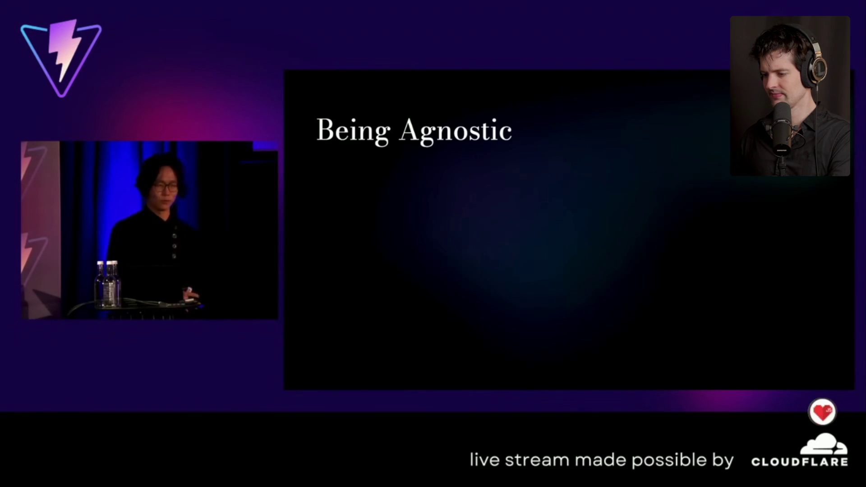
pyautogui.moveTo(632, 410)
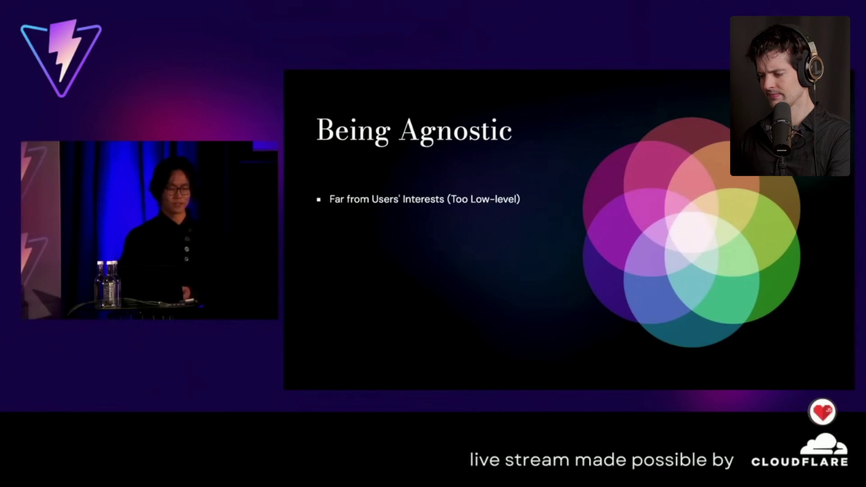
pyautogui.press('space')
pyautogui.press('Right')
pyautogui.press('Right')
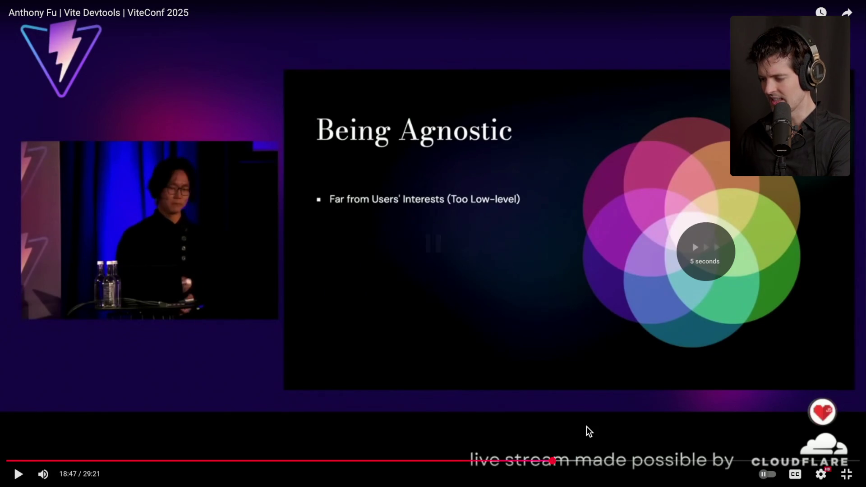
# Step: Step back to the Being Agnostic slide, then jump ahead in the talk to 21:08
pyautogui.press('Right')
pyautogui.press('Left')
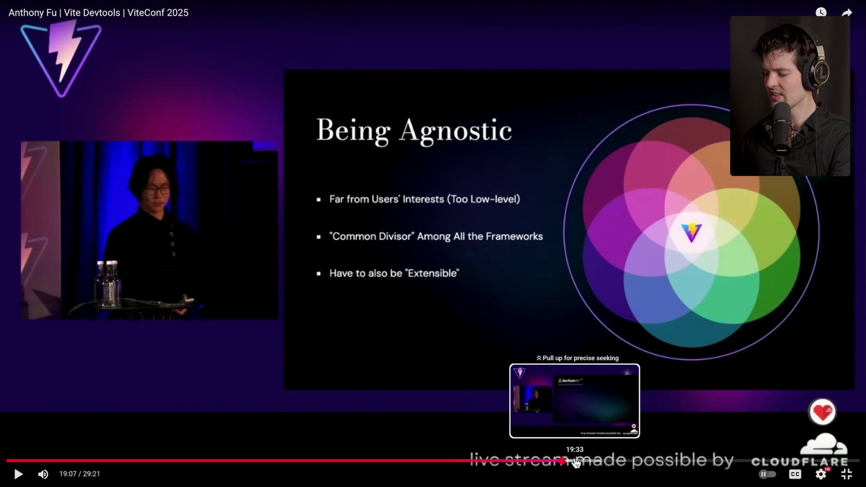
pyautogui.click(578, 461)
pyautogui.moveTo(577, 461); pyautogui.dragTo(622, 462)
pyautogui.click(604, 461)
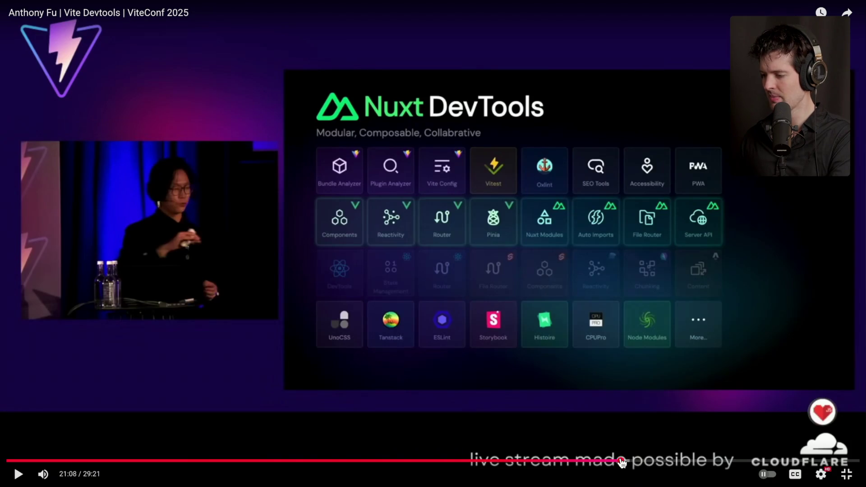
# Step: Skip past the Vite DevTools Plugin slide to Goals & Vision at 26:03, leaving full screen
pyautogui.click(645, 462)
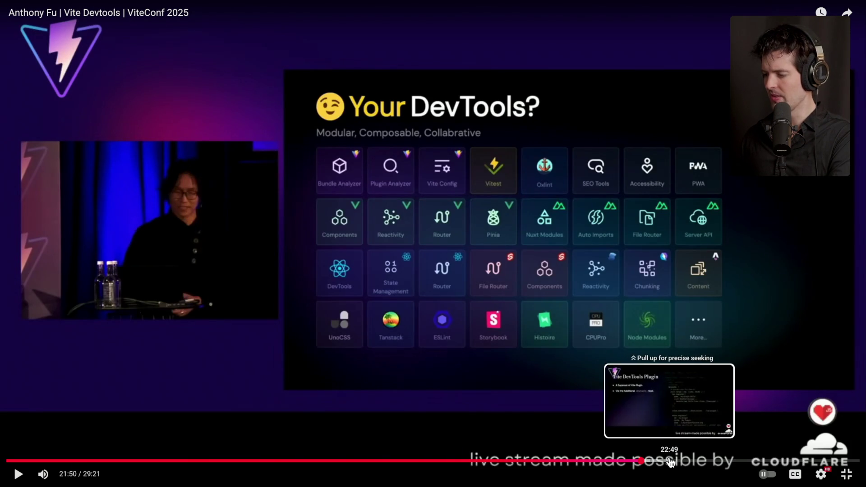
pyautogui.click(671, 463)
pyautogui.click(697, 461)
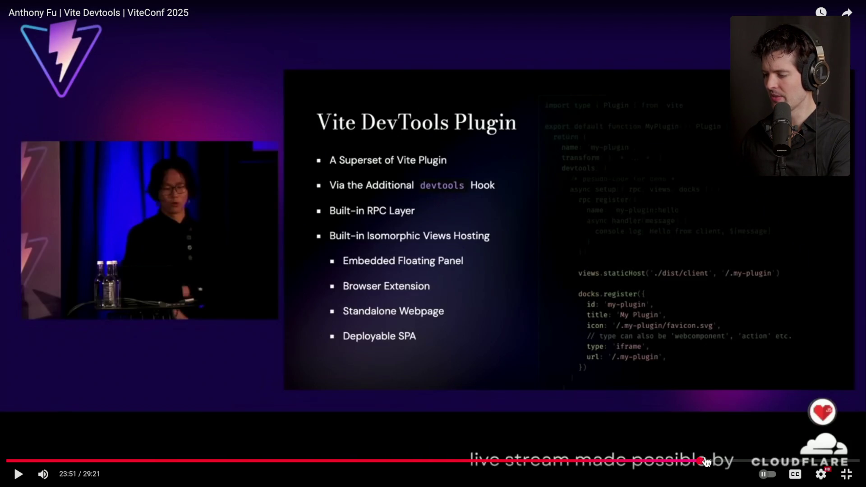
pyautogui.click(720, 461)
pyautogui.click(739, 461)
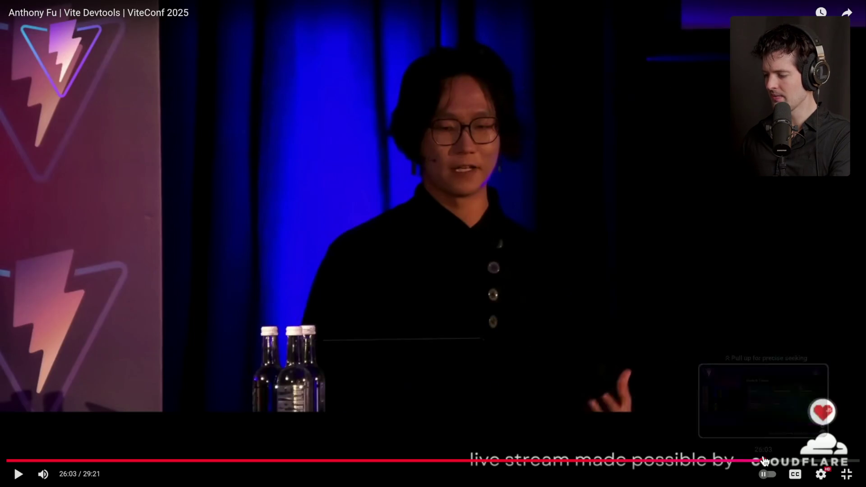
pyautogui.click(762, 460)
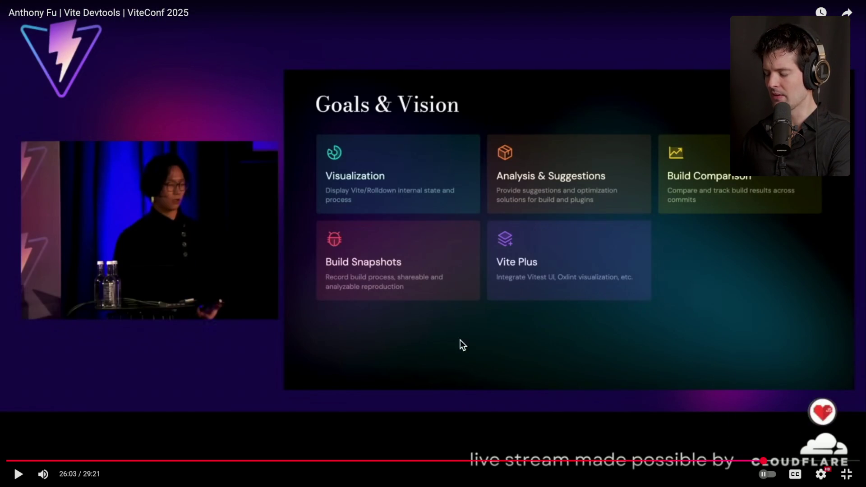
pyautogui.press('Escape')
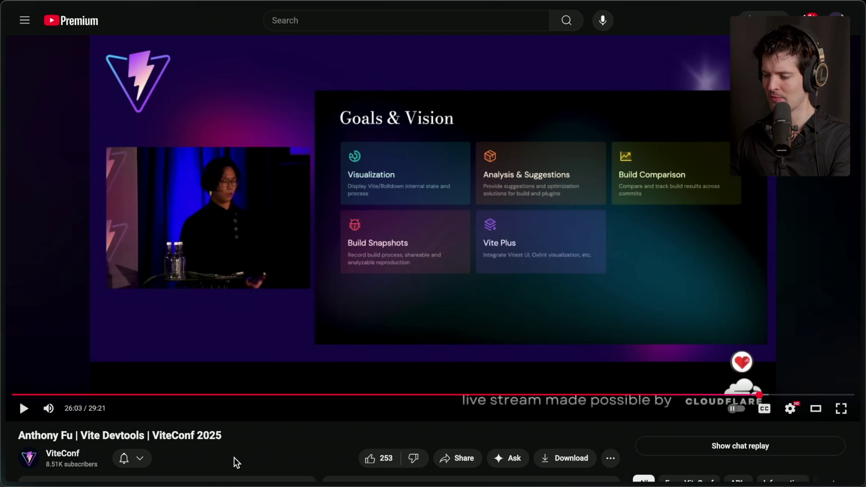
pyautogui.scroll(-1, 272, 425)
# Step: Switch browser tabs to the Announcing Vite+ article on the VoidZero blog
pyautogui.scroll(2, 272, 425)
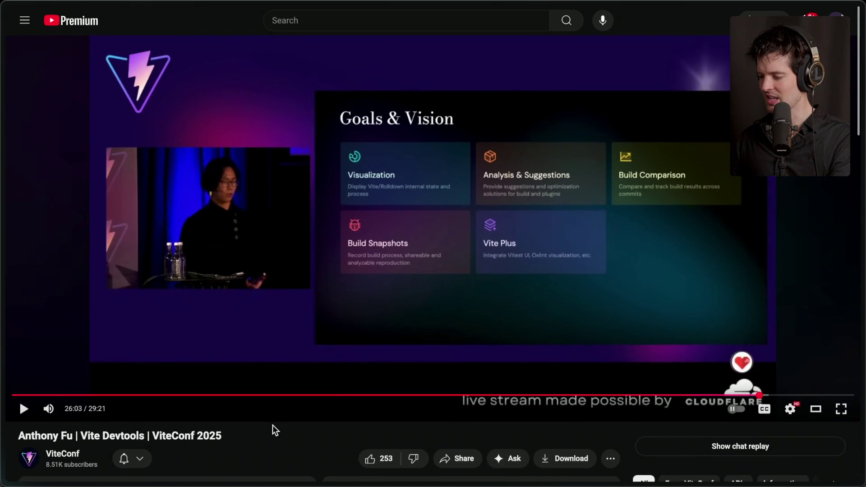
pyautogui.hotkey('ctrl', 'Tab')
pyautogui.moveTo(863, 218)
pyautogui.click(767, 373)
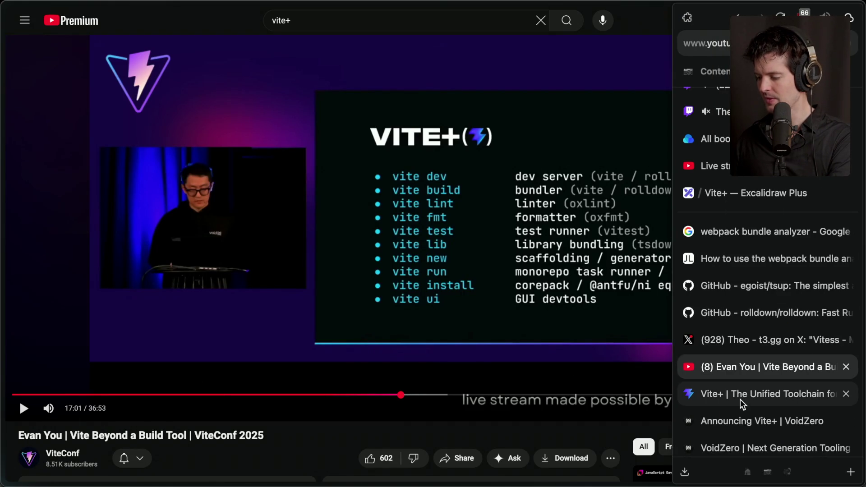
pyautogui.click(742, 397)
pyautogui.click(767, 417)
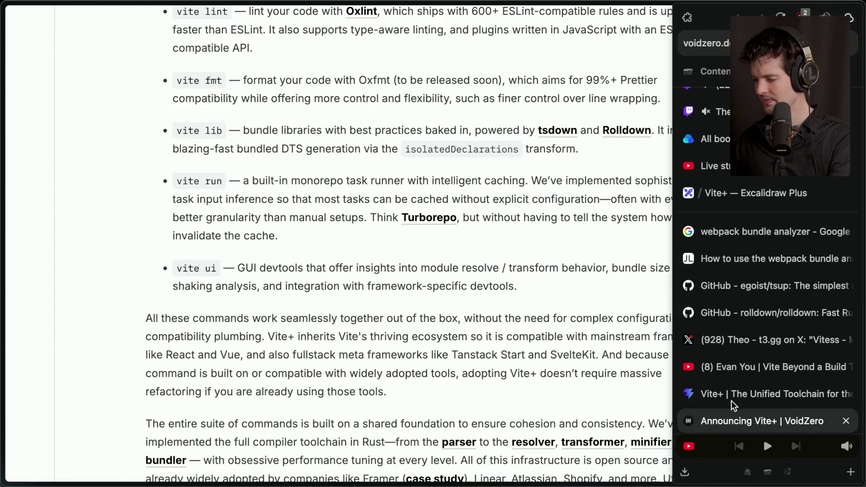
pyautogui.scroll(-1, 371, 314)
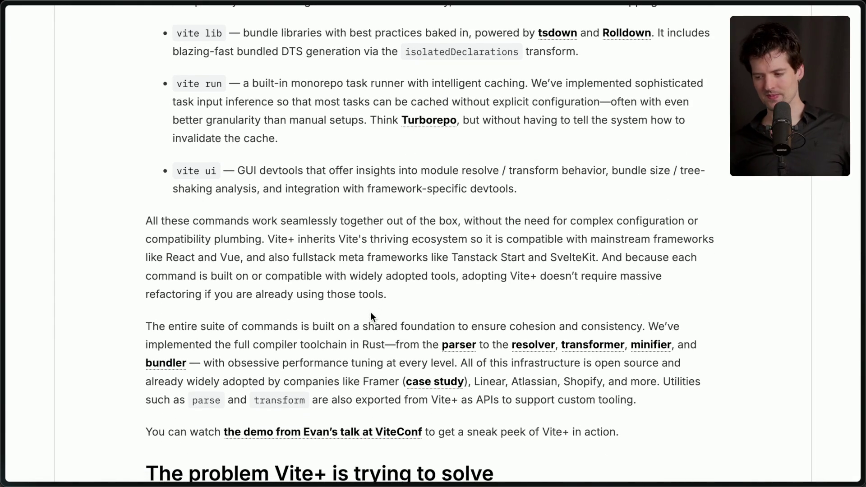
# Step: Highlight sentences of the 'All these commands' paragraph while reading, clearing each afterwards
pyautogui.moveTo(128, 218)
pyautogui.mouseDown()
pyautogui.moveTo(540, 345)
pyautogui.moveTo(491, 300)
pyautogui.mouseUp()
pyautogui.click(491, 296)
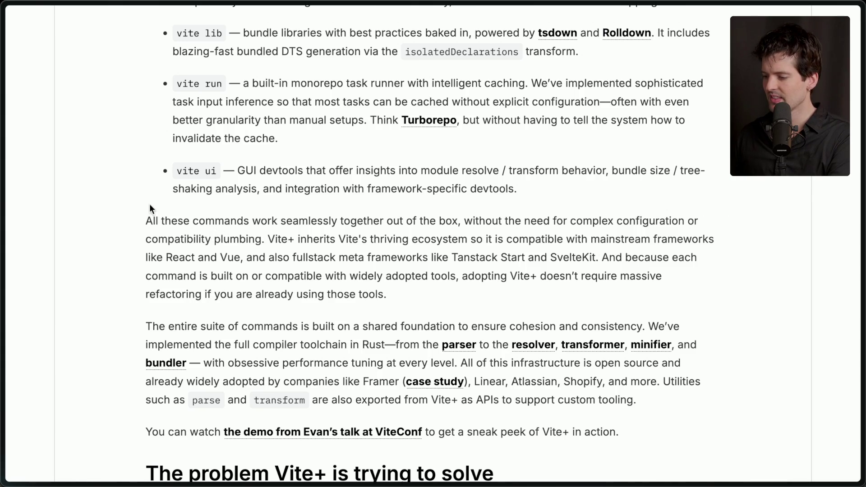
pyautogui.moveTo(132, 218); pyautogui.dragTo(266, 251)
pyautogui.click(266, 251)
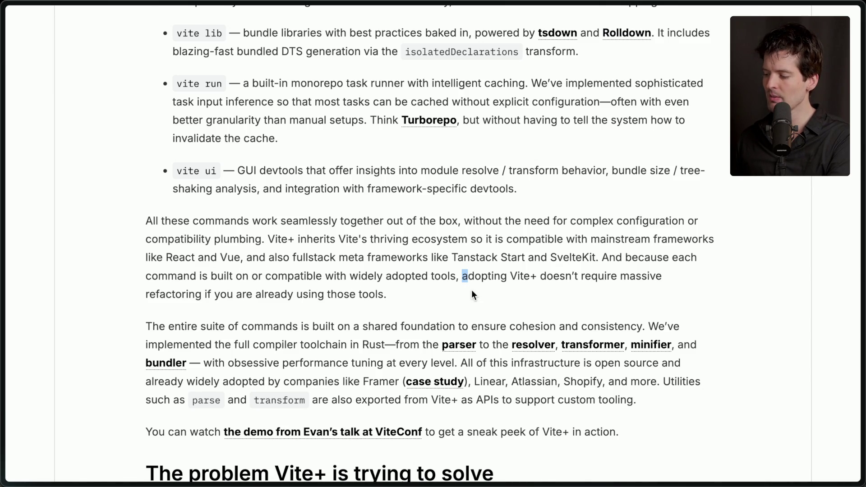
pyautogui.moveTo(425, 291); pyautogui.dragTo(421, 276)
pyautogui.click(445, 292)
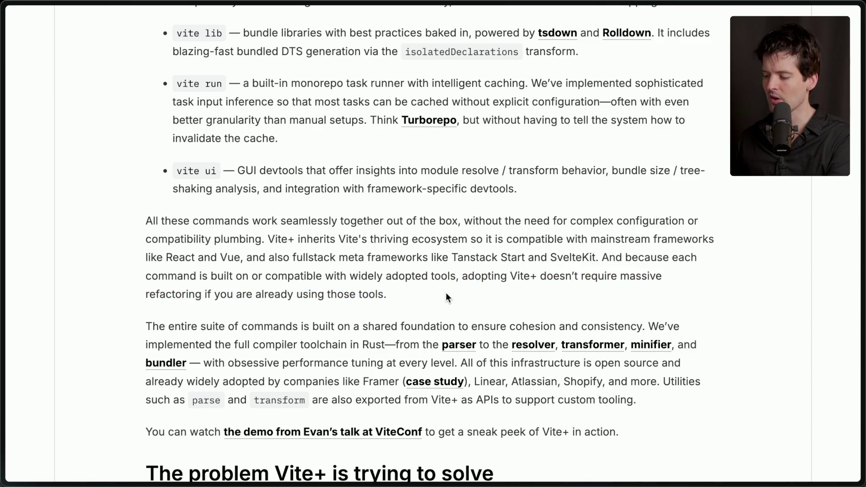
pyautogui.scroll(-1, 446, 292)
pyautogui.scroll(-3, 447, 295)
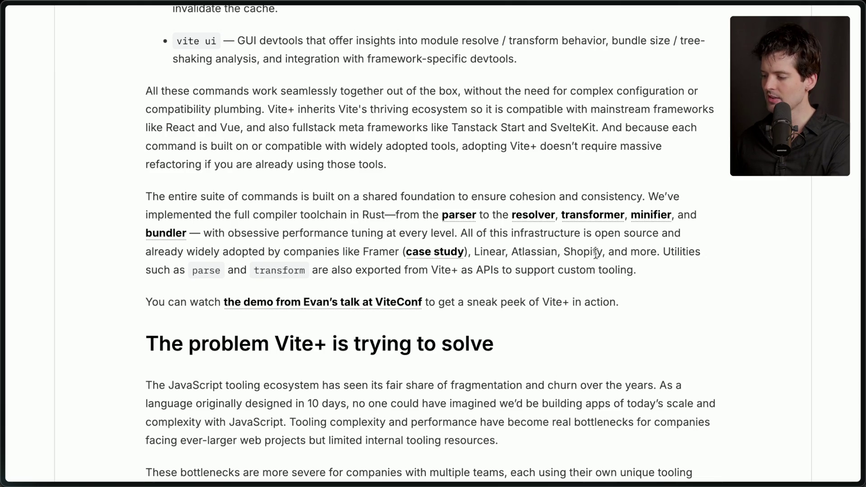
pyautogui.moveTo(667, 251); pyautogui.dragTo(670, 276)
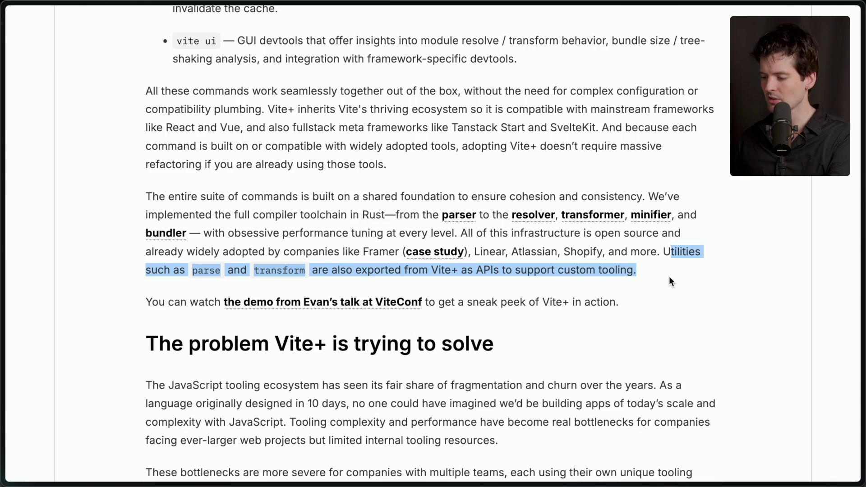
pyautogui.click(670, 276)
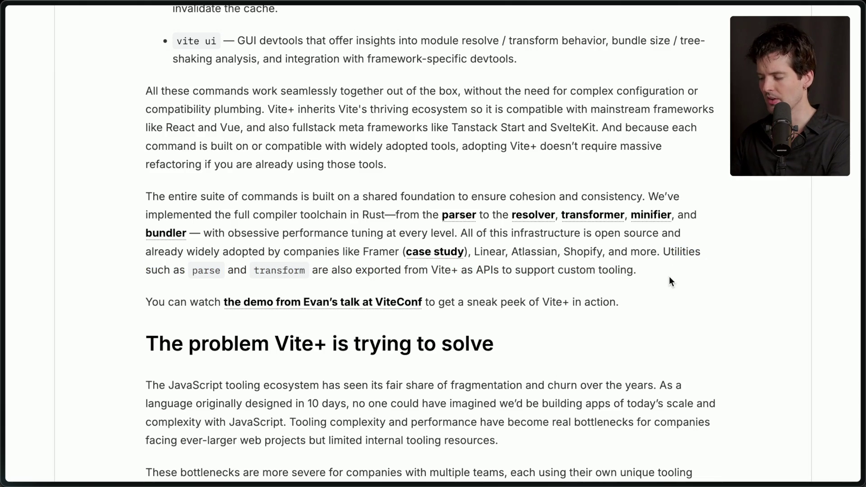
pyautogui.moveTo(667, 251); pyautogui.dragTo(674, 267)
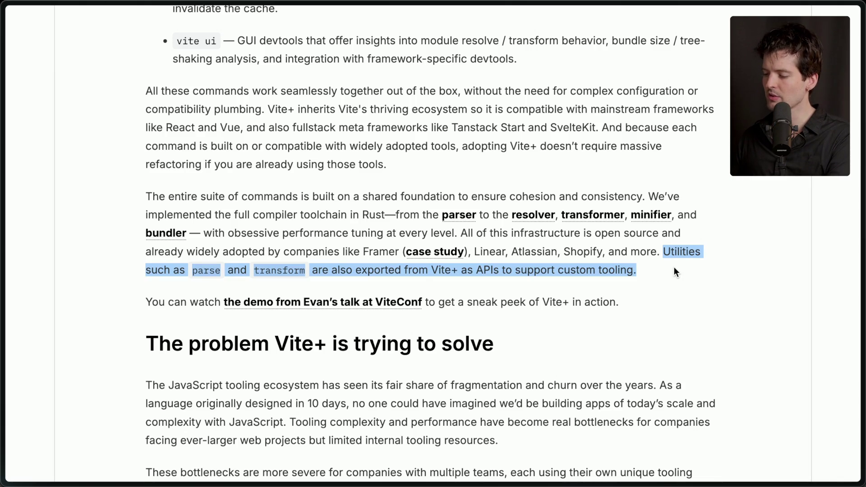
pyautogui.click(674, 267)
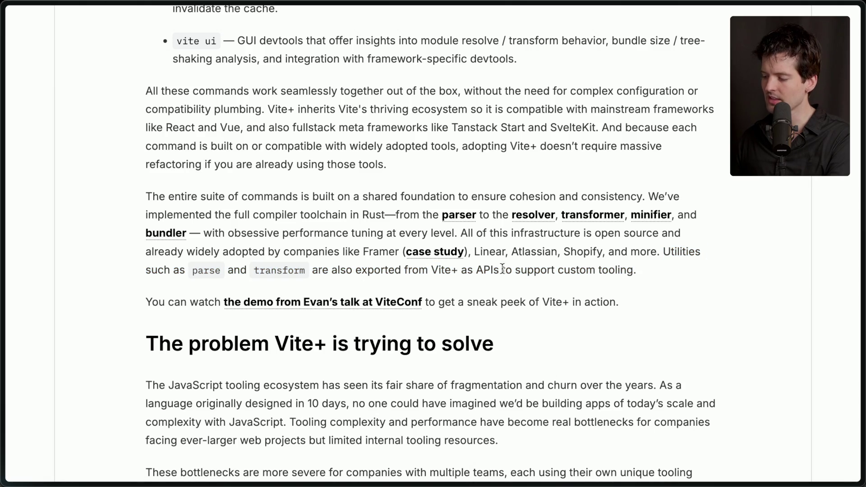
pyautogui.scroll(-4, 494, 327)
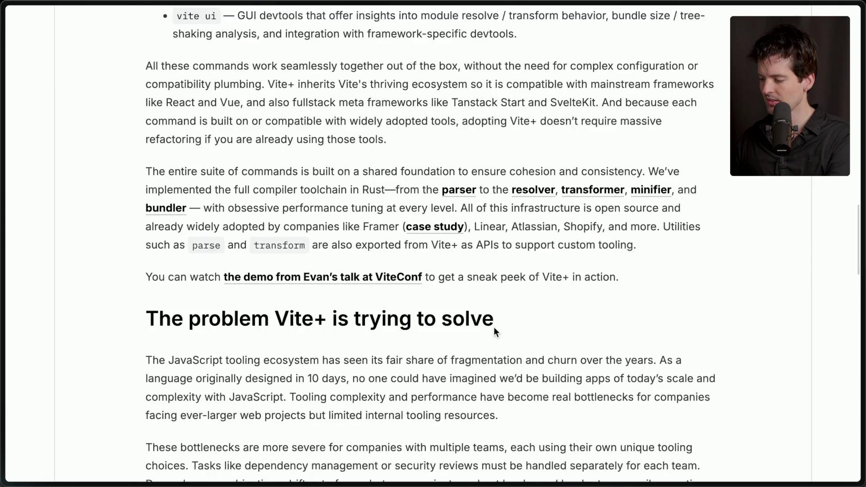
pyautogui.scroll(3, 494, 326)
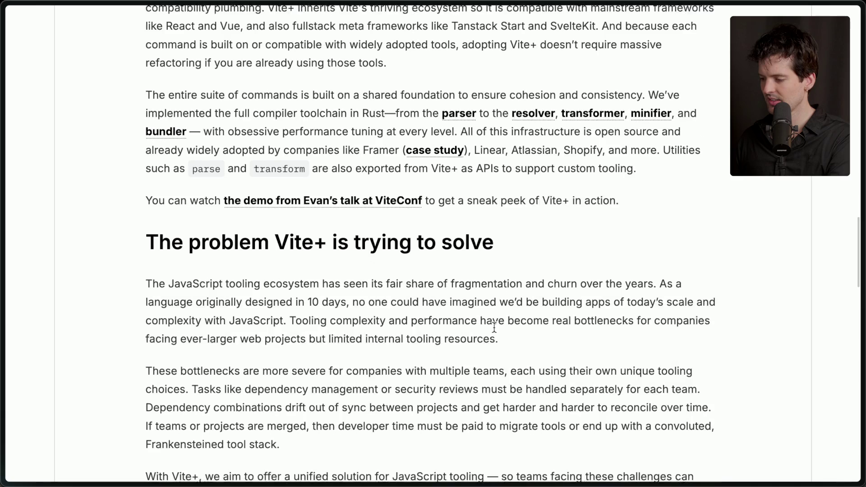
pyautogui.moveTo(140, 258); pyautogui.dragTo(617, 260)
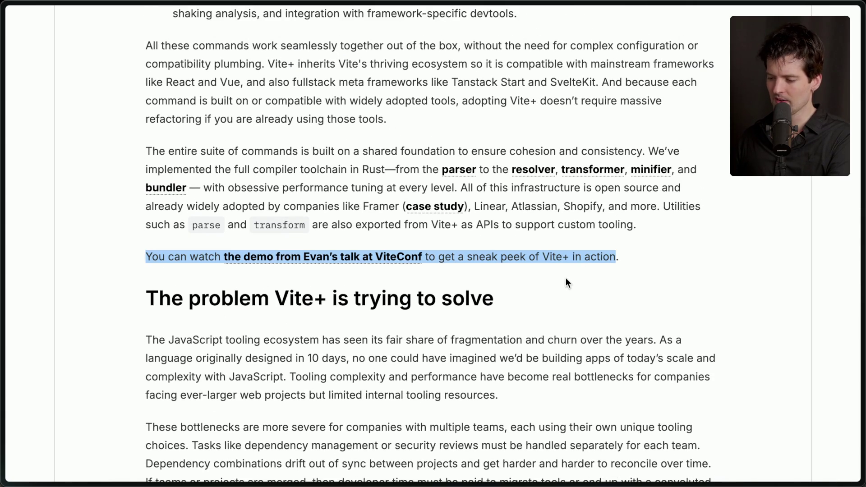
pyautogui.tripleClick(574, 260)
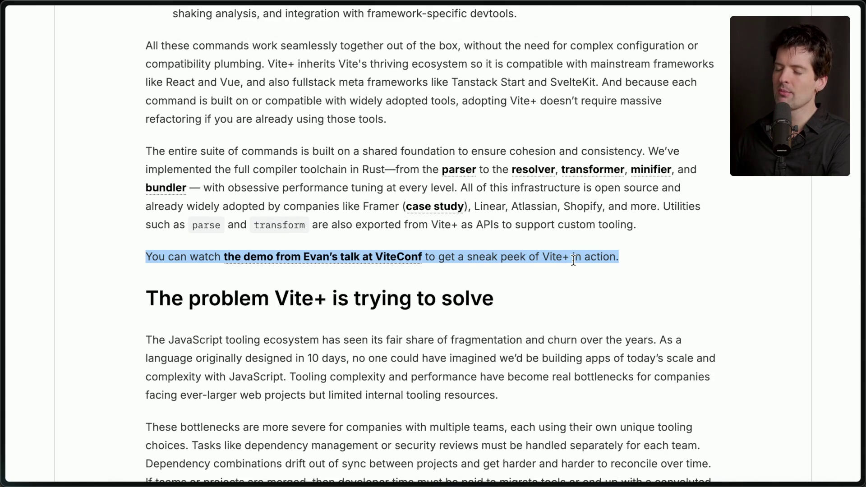
pyautogui.tripleClick(573, 261)
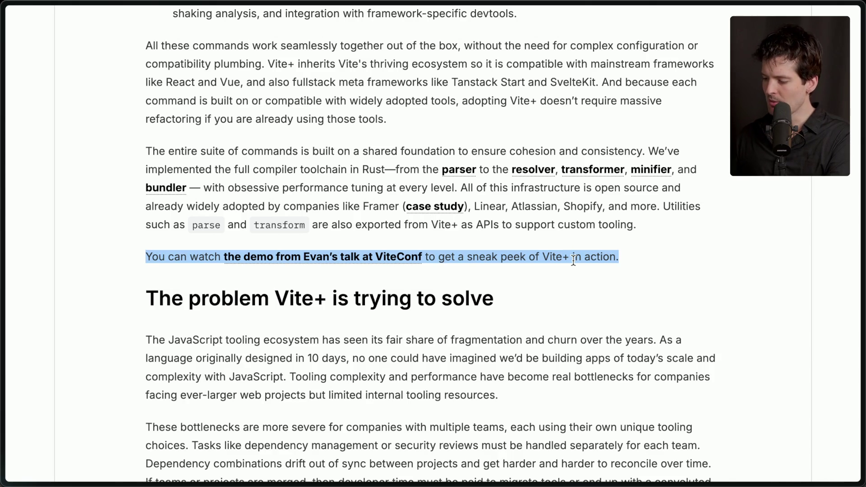
pyautogui.click(573, 261)
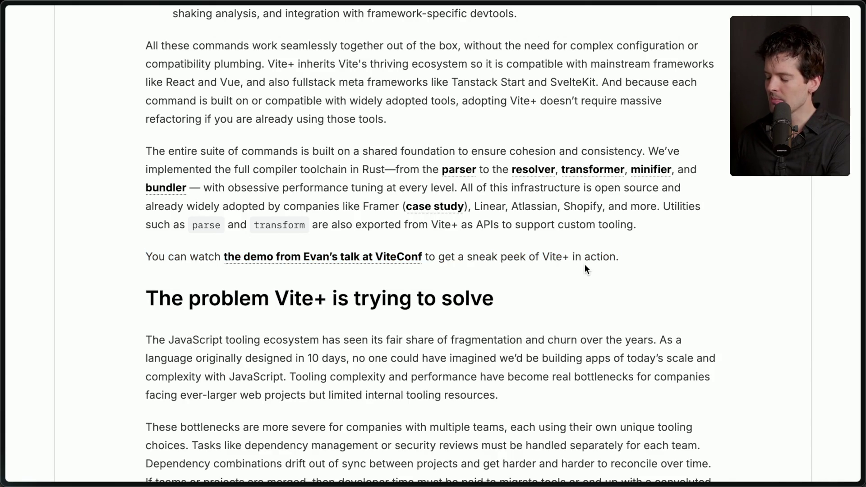
pyautogui.scroll(-1, 585, 266)
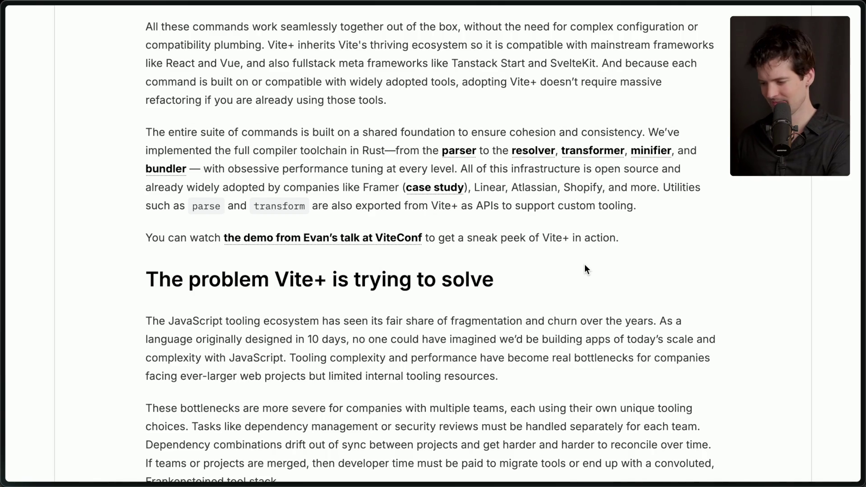
# Step: Highlight the sentences on tooling bottlenecks, dependency drift and the With Vite+ paragraph
pyautogui.scroll(-3, 585, 268)
pyautogui.scroll(-4, 585, 266)
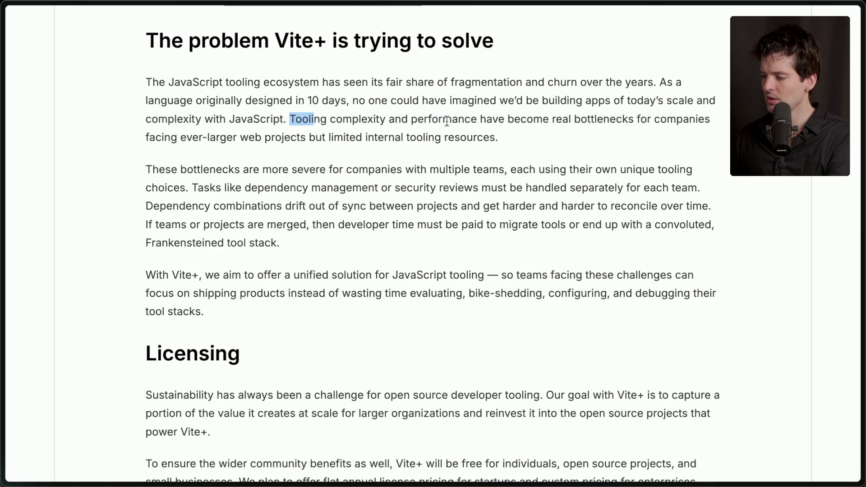
pyautogui.moveTo(290, 120); pyautogui.dragTo(579, 144)
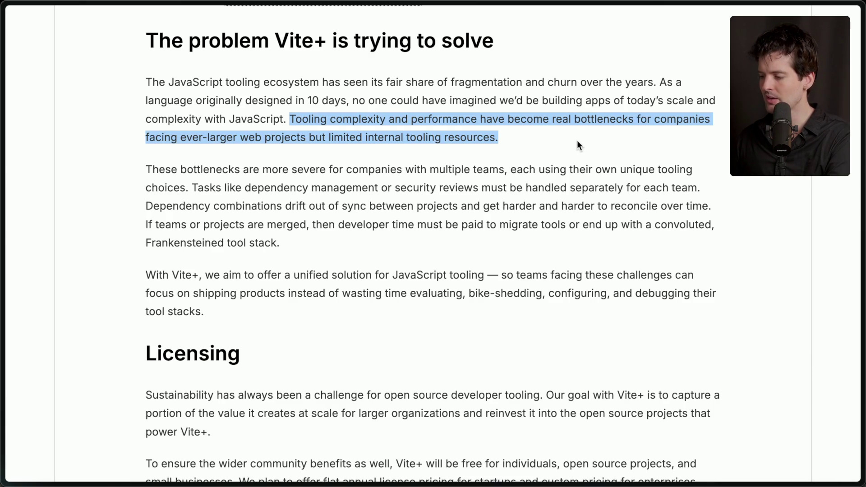
pyautogui.click(579, 144)
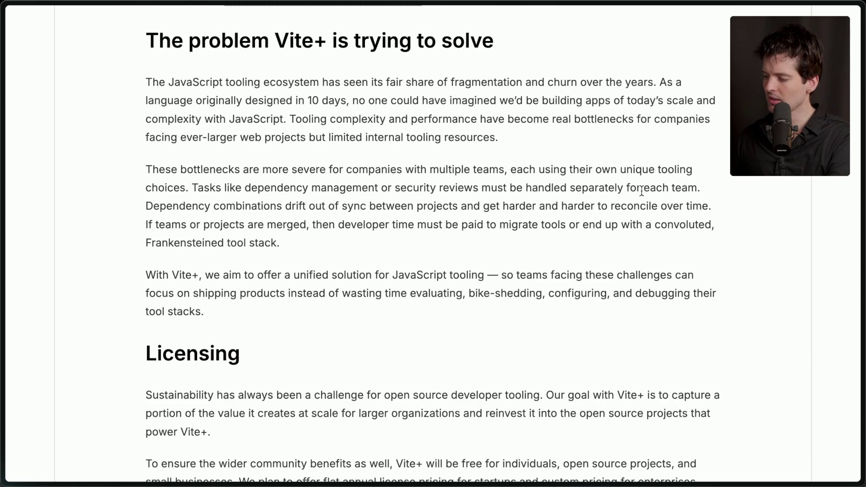
pyautogui.moveTo(125, 205); pyautogui.dragTo(300, 254)
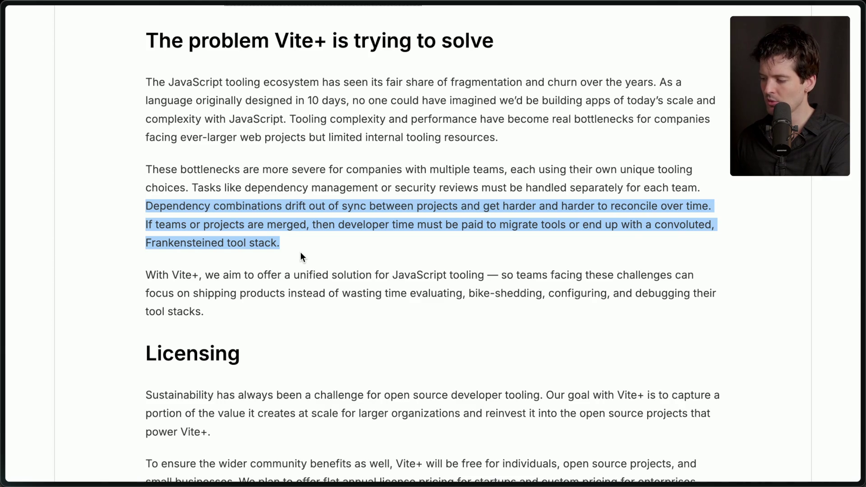
pyautogui.click(301, 253)
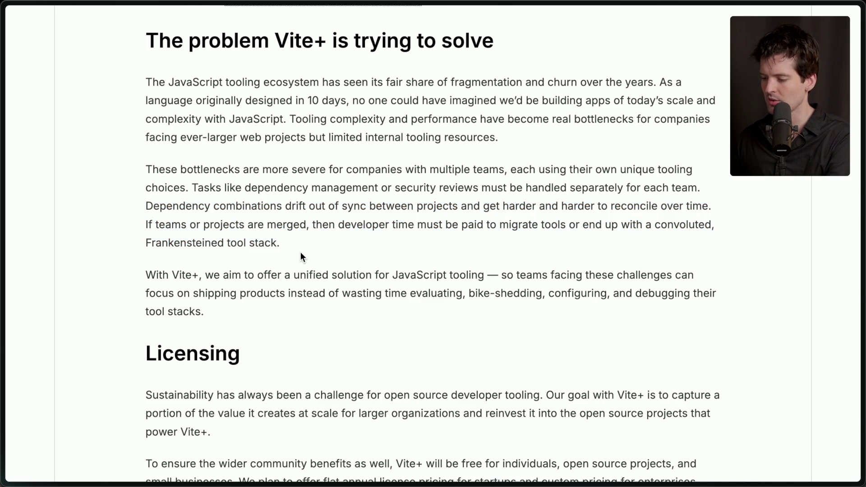
pyautogui.moveTo(140, 275); pyautogui.dragTo(219, 312)
pyautogui.click(218, 313)
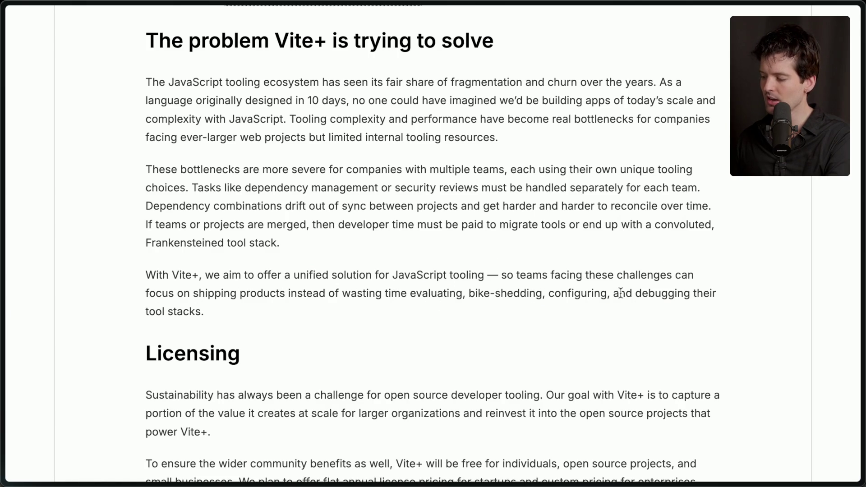
# Step: Scroll through the Licensing section, then bring up the Vite+ Excalidraw canvas
pyautogui.scroll(-4, 138, 349)
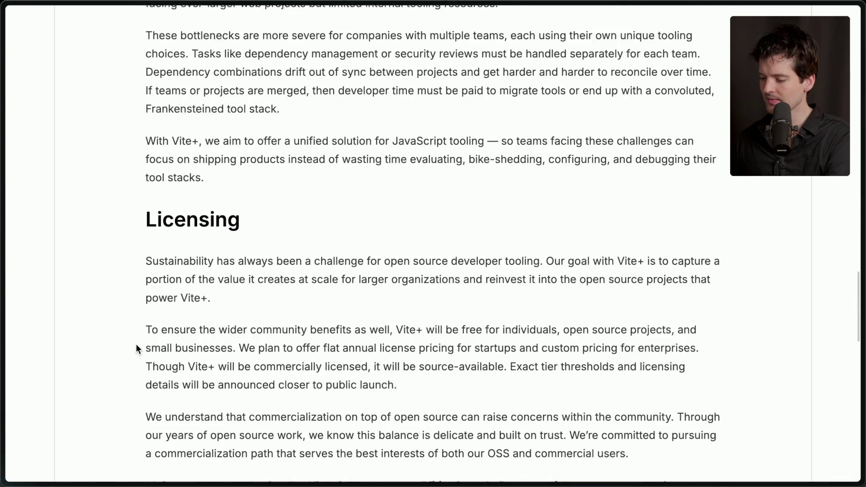
pyautogui.scroll(-5, 136, 345)
pyautogui.scroll(5, 136, 345)
pyautogui.scroll(-1, 137, 345)
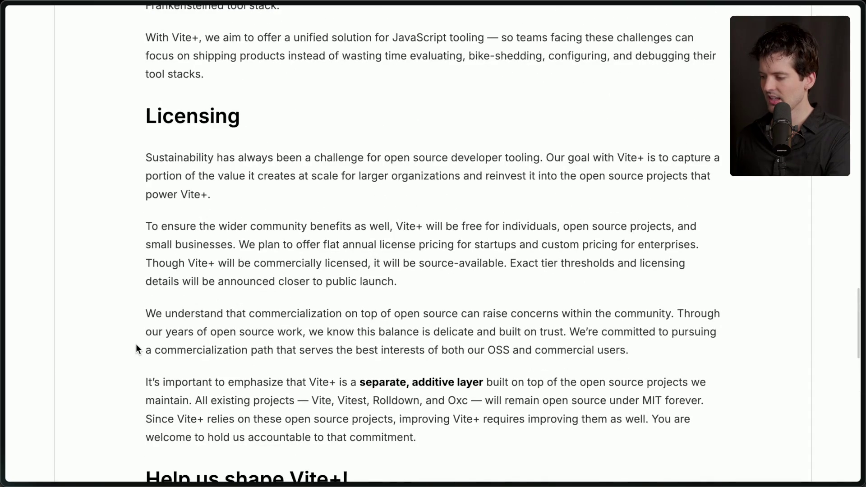
pyautogui.moveTo(863, 194)
pyautogui.click(774, 193)
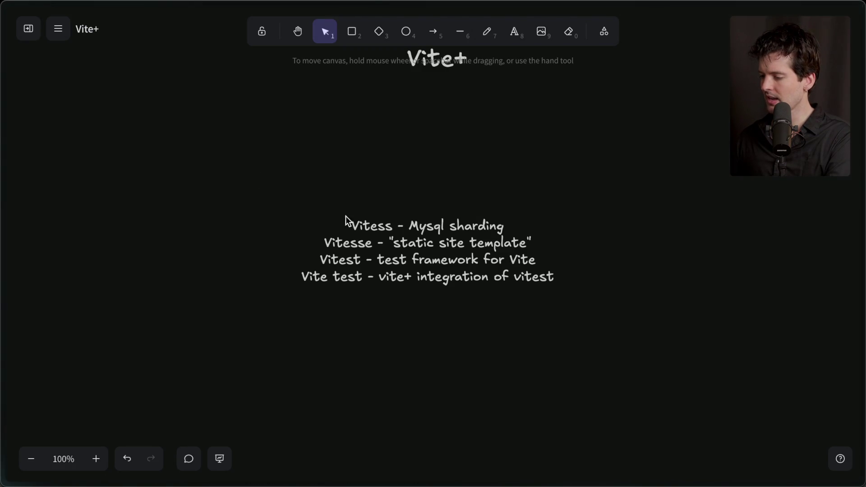
# Step: Write an extra-large 'Why now?' heading on empty canvas and move it near the top
pyautogui.hscroll(-7, 528, 178)
pyautogui.click(417, 339)
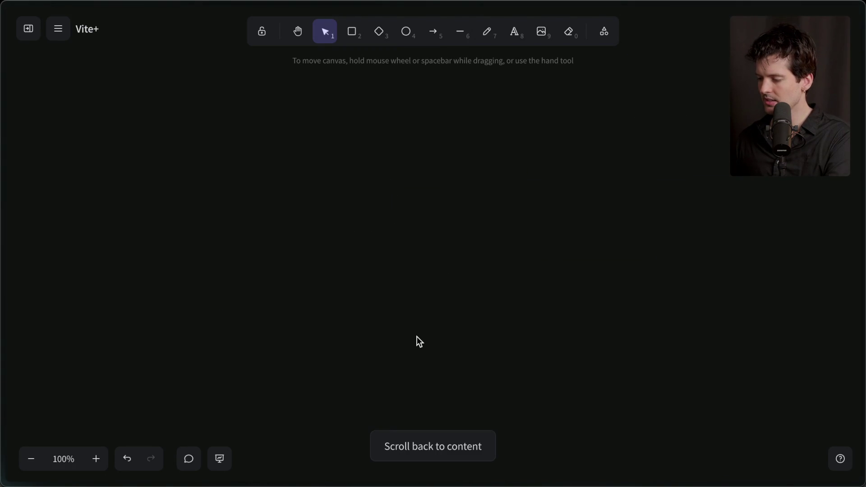
pyautogui.click(515, 32)
pyautogui.click(119, 198)
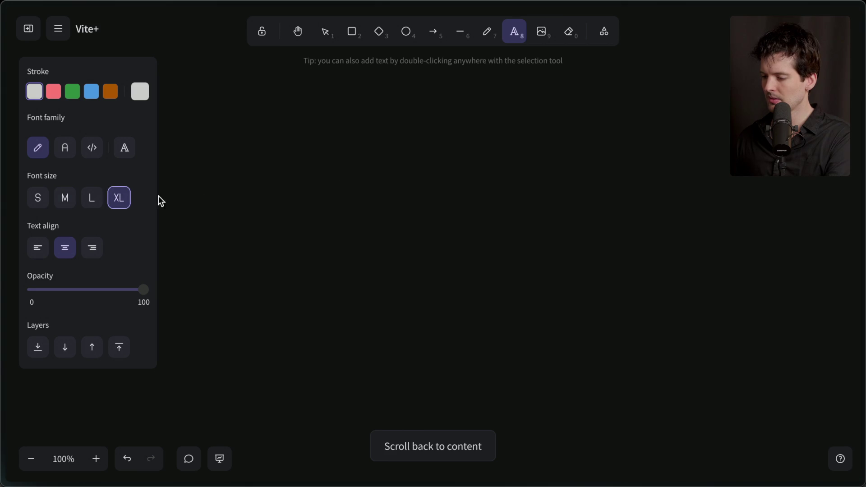
pyautogui.press('Escape')
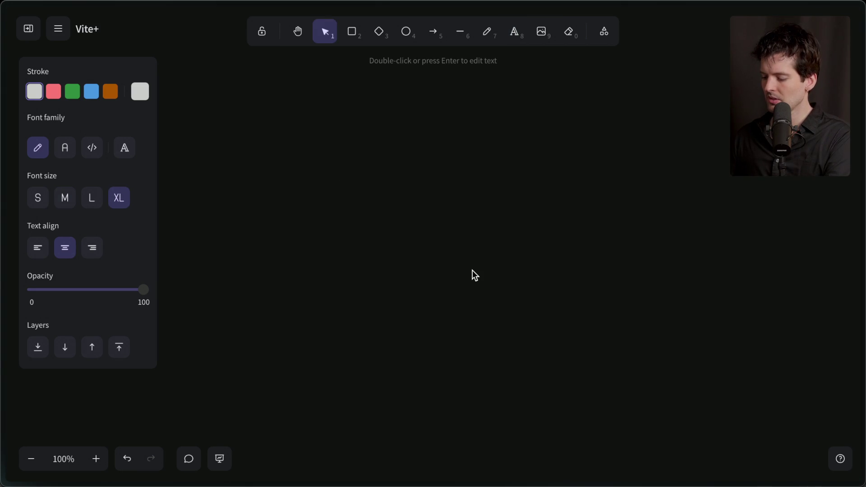
pyautogui.press('Return')
pyautogui.write('Why now?')
pyautogui.press('Escape')
pyautogui.moveTo(420, 190); pyautogui.dragTo(431, 104)
pyautogui.click(427, 172)
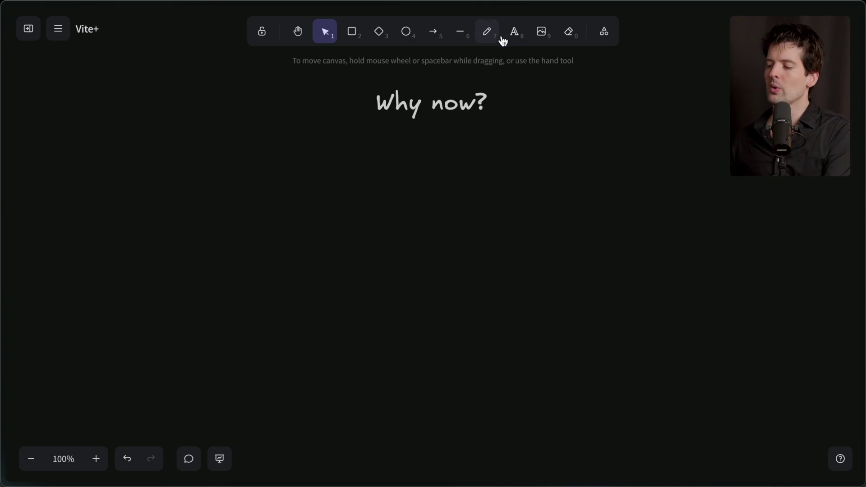
# Step: Add a medium-size 'JS' label below the heading, left side, and start a second label
pyautogui.click(514, 31)
pyautogui.click(71, 204)
pyautogui.click(329, 209)
pyautogui.write('JS')
pyautogui.click(496, 211)
# Step: Type 'Rust' as the second label and move both labels up toward the heading
pyautogui.write('Rust')
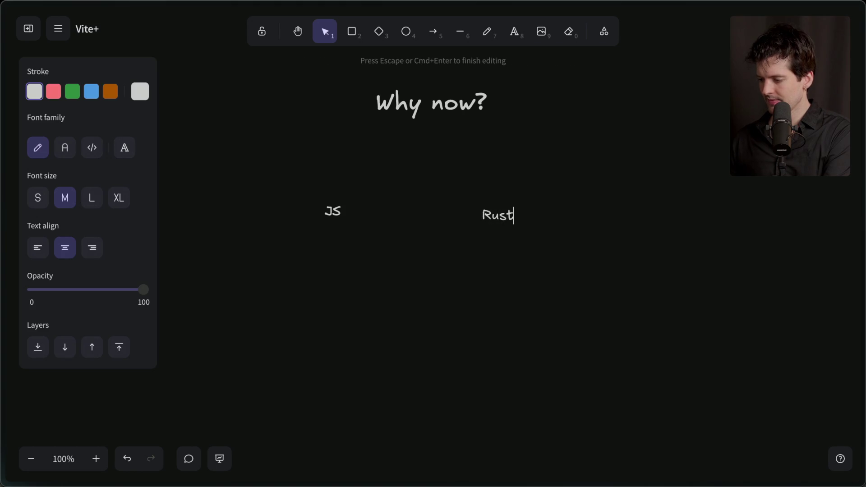
pyautogui.click(448, 297)
pyautogui.click(506, 216)
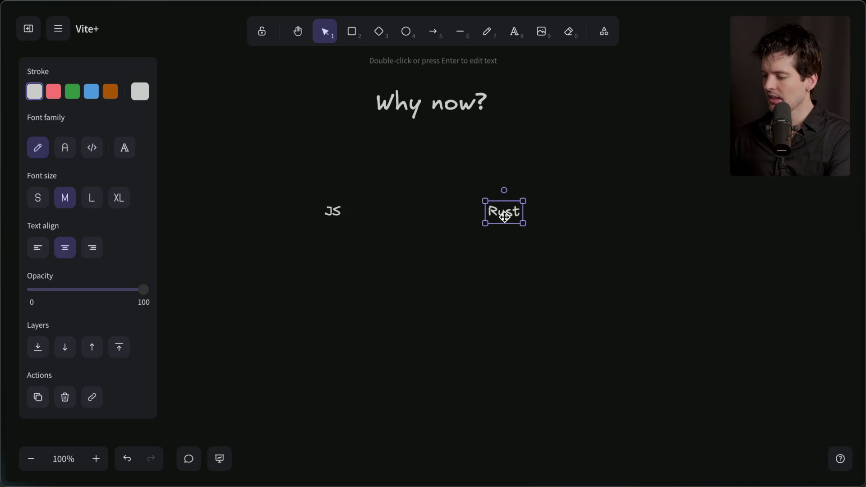
pyautogui.moveTo(221, 166); pyautogui.dragTo(574, 276)
pyautogui.moveTo(409, 203); pyautogui.dragTo(416, 180)
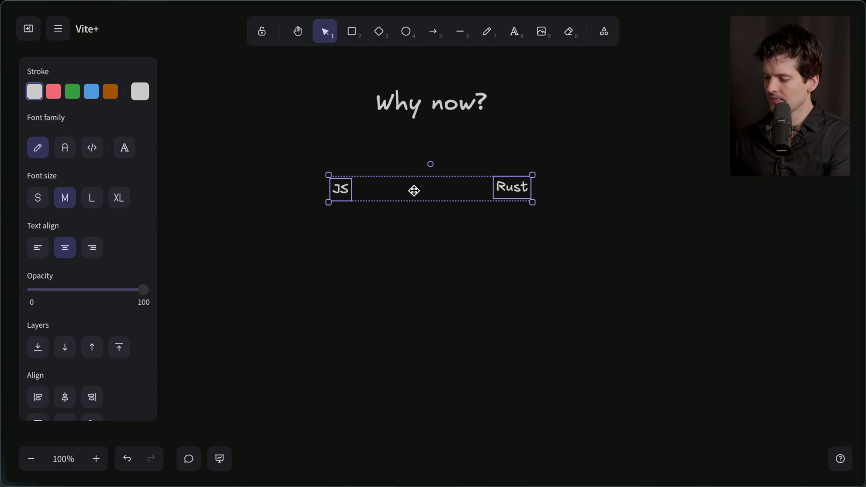
pyautogui.click(389, 242)
# Step: Nudge the Rust label so it sits level with JS
pyautogui.click(512, 196)
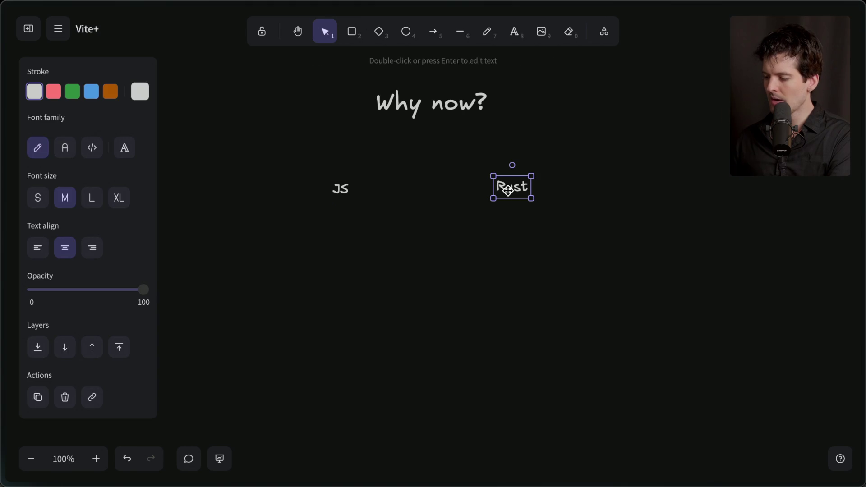
pyautogui.moveTo(508, 191); pyautogui.dragTo(508, 193)
pyautogui.click(345, 188)
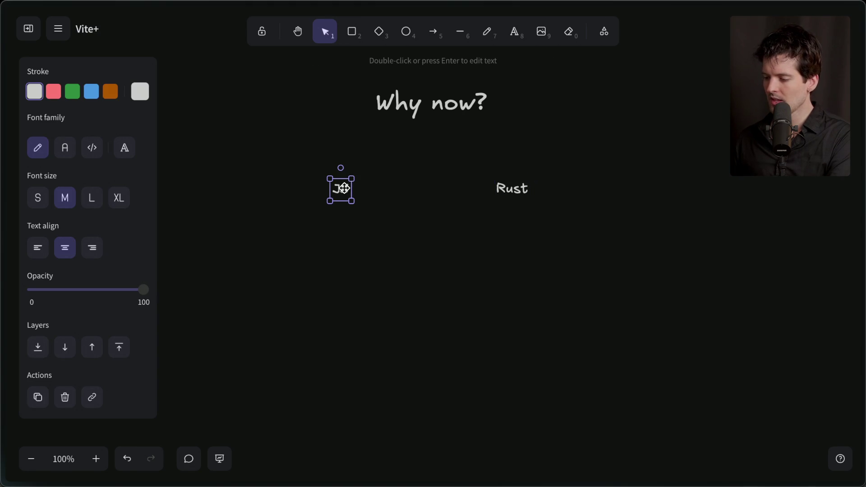
pyautogui.click(501, 193)
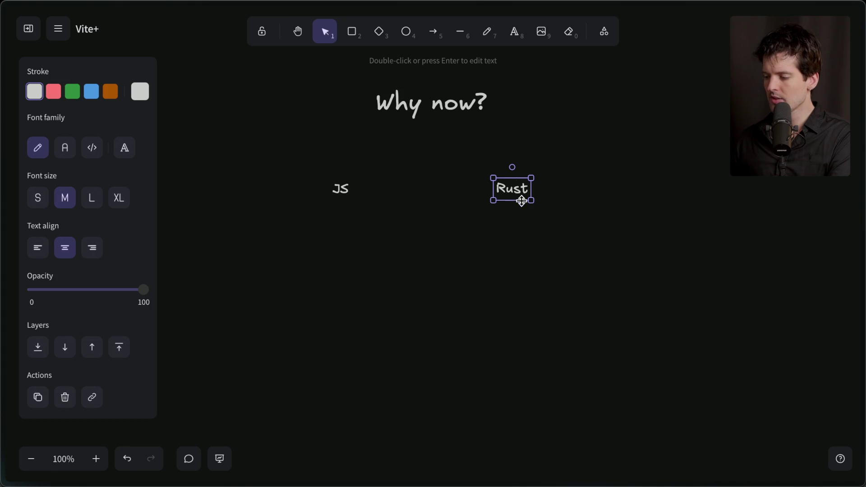
pyautogui.click(341, 189)
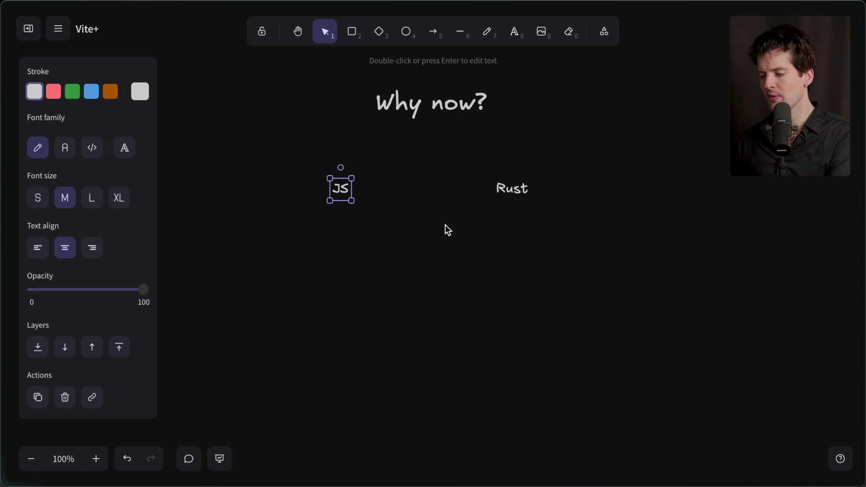
pyautogui.click(460, 31)
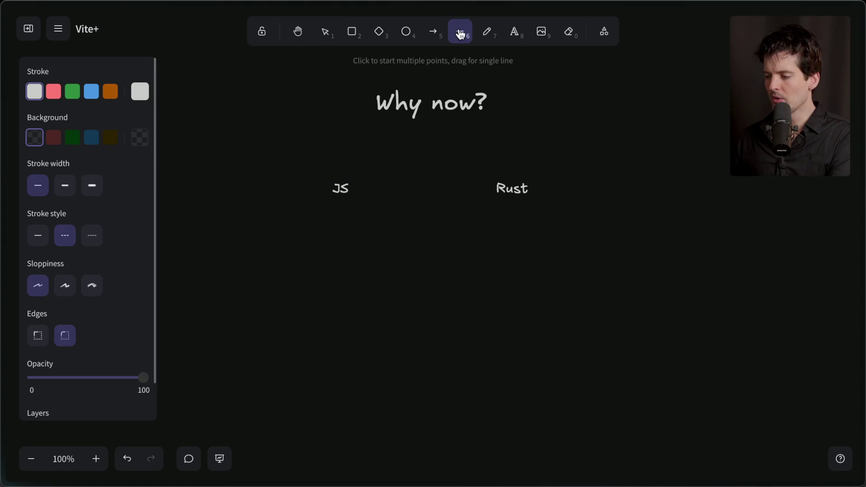
# Step: Draw a dashed line from under JS to under Rust, nudged up toward the labels
pyautogui.moveTo(341, 219)
pyautogui.mouseDown()
pyautogui.moveTo(545, 219)
pyautogui.moveTo(512, 219)
pyautogui.mouseUp()
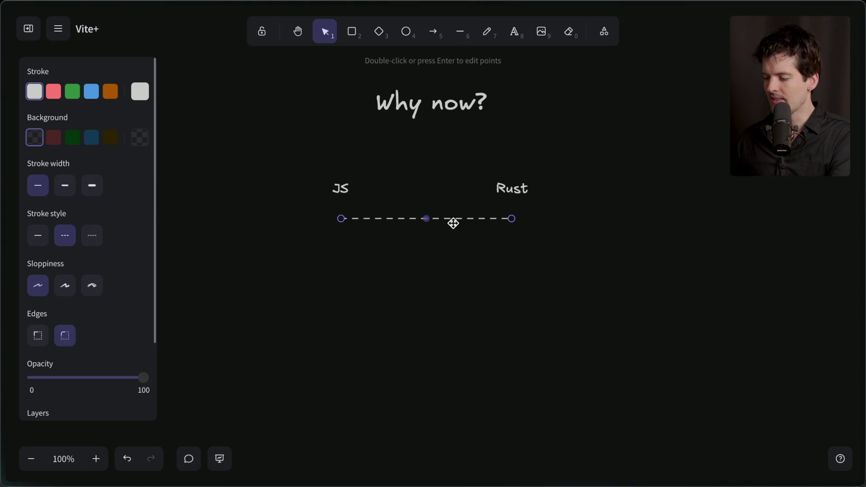
pyautogui.moveTo(454, 220); pyautogui.dragTo(455, 213)
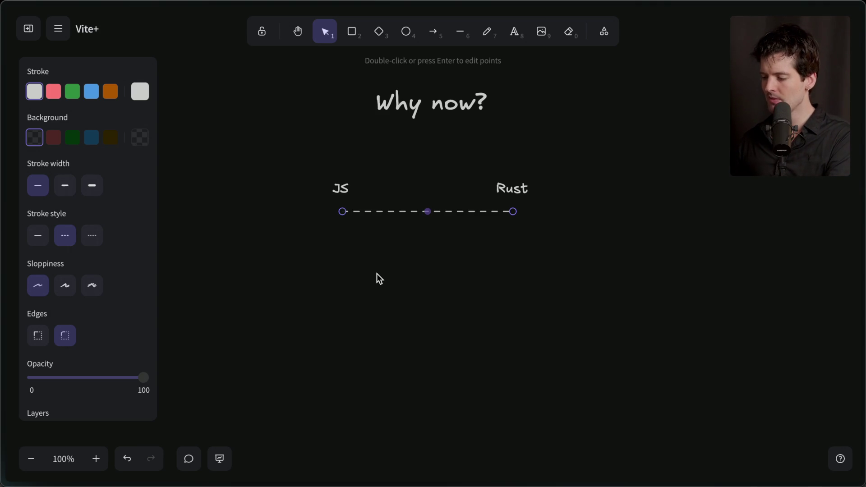
pyautogui.doubleClick(421, 253)
# Step: Type the label 'Flexibility' below the dashed line, fixing the typo
pyautogui.write('Flexibiil')
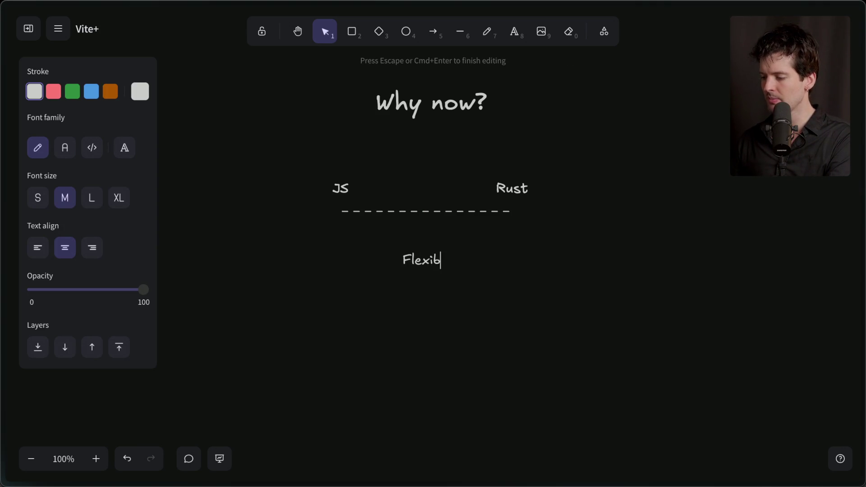
pyautogui.press('BackSpace')
pyautogui.press('BackSpace')
pyautogui.write('lity')
pyautogui.press('Escape')
# Step: Move the Flexibility label up under the JS end of the dashed line
pyautogui.click(421, 257)
pyautogui.moveTo(421, 258); pyautogui.dragTo(420, 244)
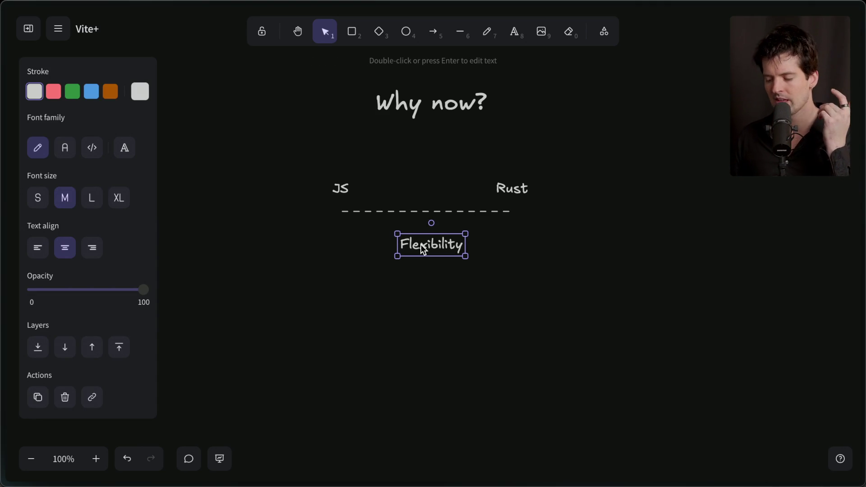
pyautogui.moveTo(427, 248); pyautogui.dragTo(431, 246)
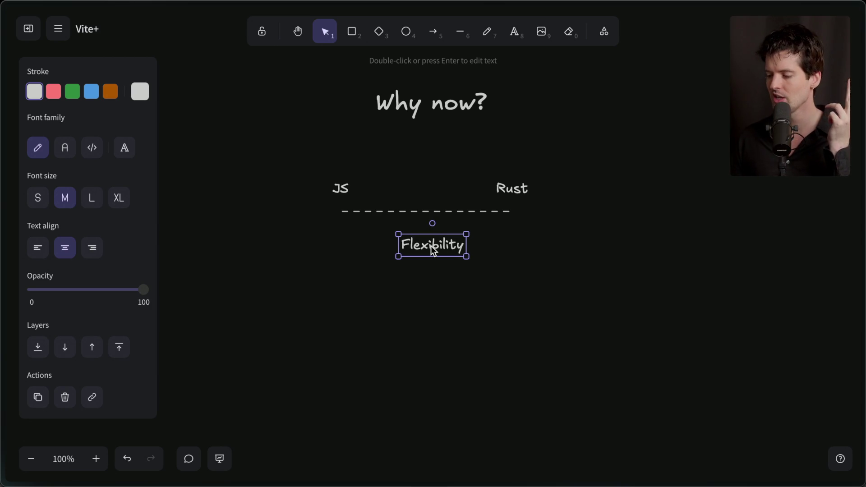
pyautogui.moveTo(431, 245)
pyautogui.mouseDown()
pyautogui.moveTo(505, 240)
pyautogui.moveTo(341, 233)
pyautogui.mouseUp()
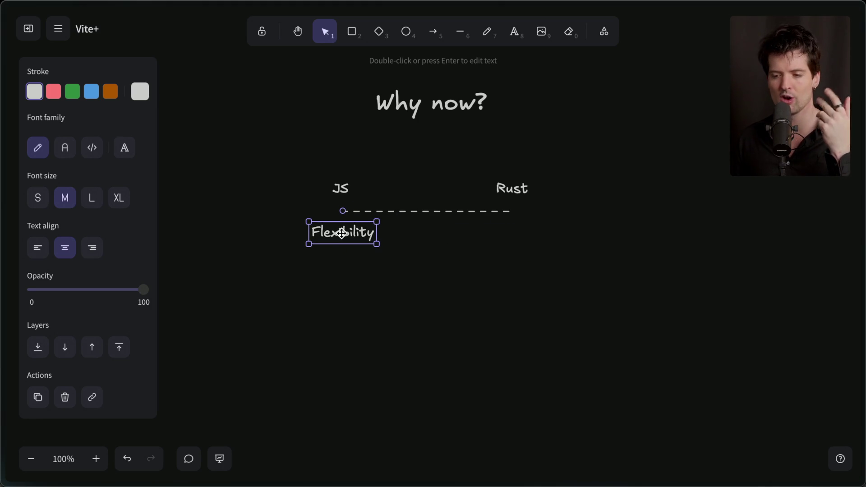
pyautogui.click(336, 186)
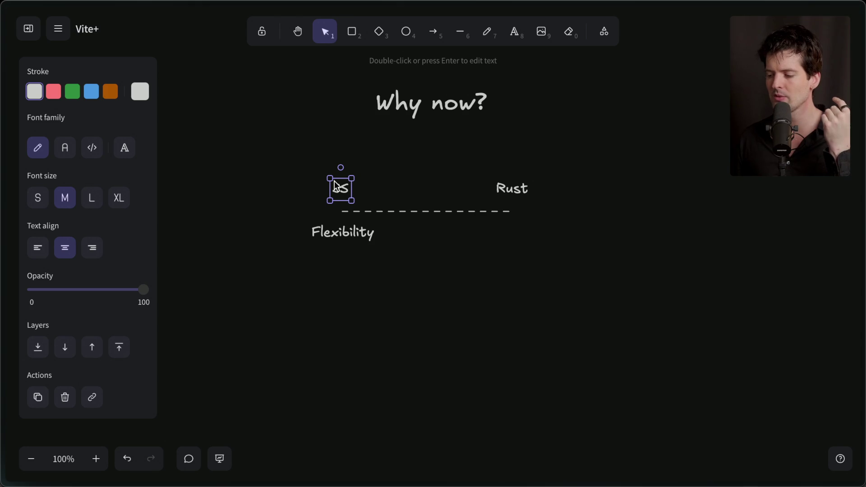
pyautogui.click(513, 188)
pyautogui.click(443, 260)
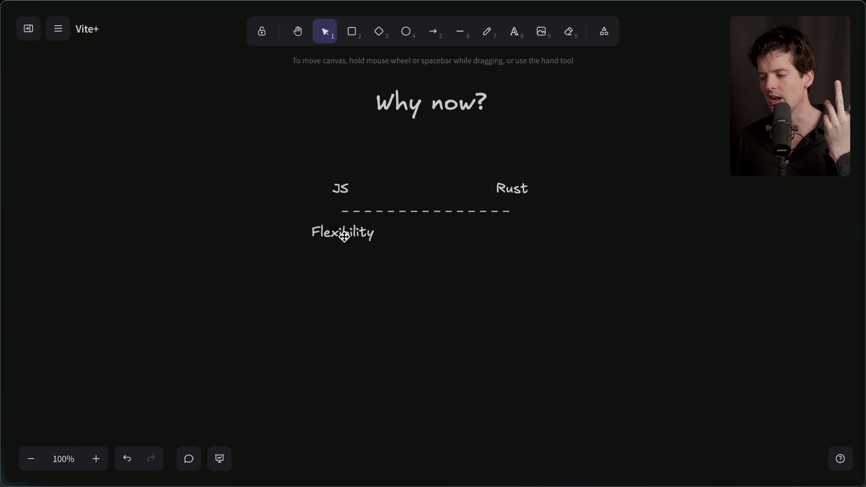
pyautogui.moveTo(307, 159); pyautogui.dragTo(354, 203)
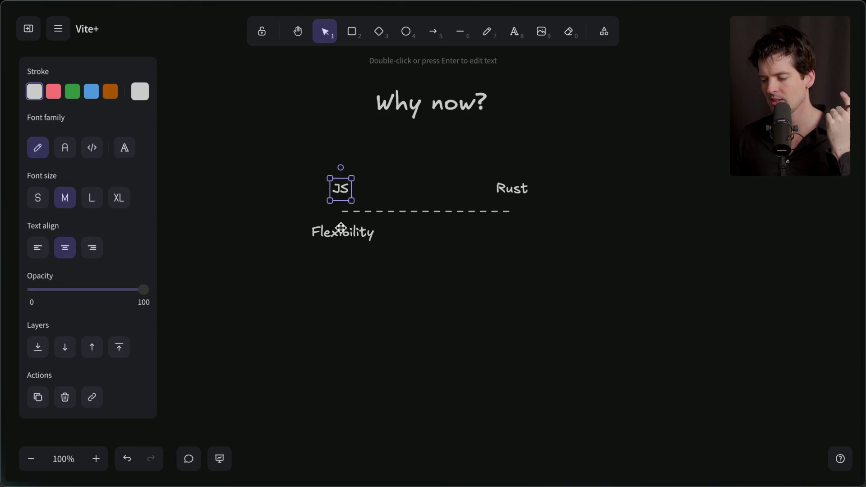
pyautogui.click(343, 232)
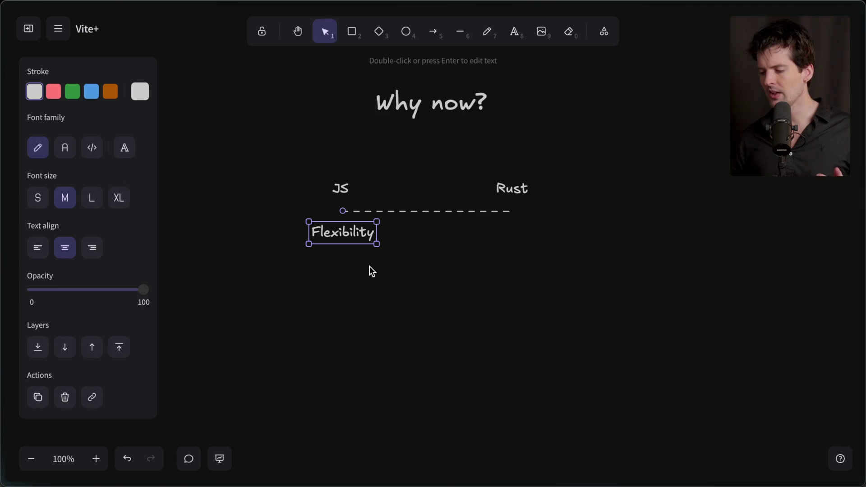
pyautogui.click(370, 276)
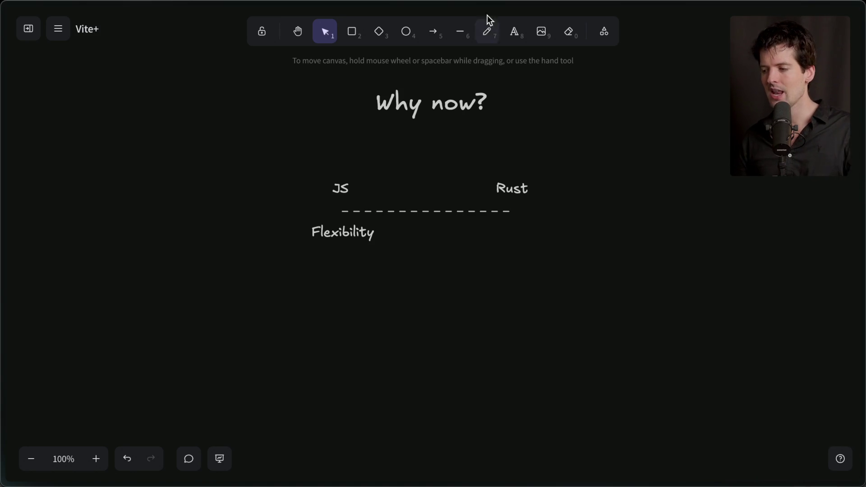
# Step: Draw a solid arrow from under JS to under Rust, just below Flexibility
pyautogui.click(434, 31)
pyautogui.moveTo(335, 272); pyautogui.dragTo(513, 272)
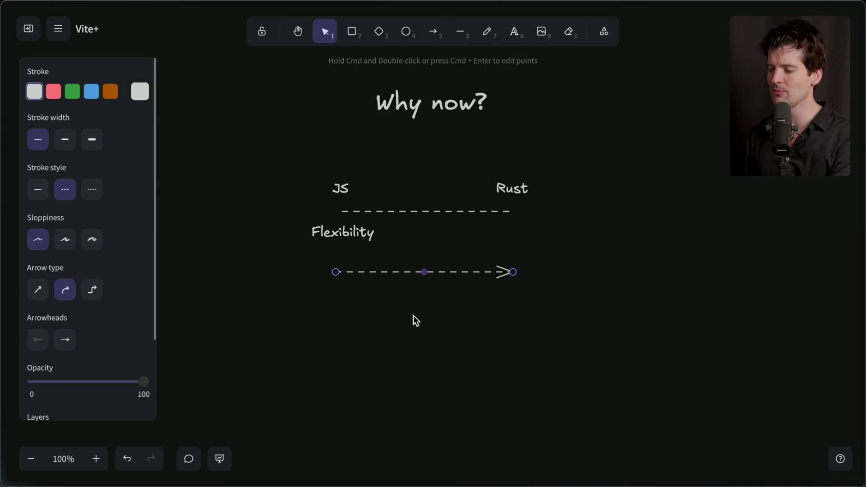
pyautogui.click(38, 189)
pyautogui.click(427, 285)
pyautogui.click(418, 271)
pyautogui.moveTo(418, 271); pyautogui.dragTo(423, 257)
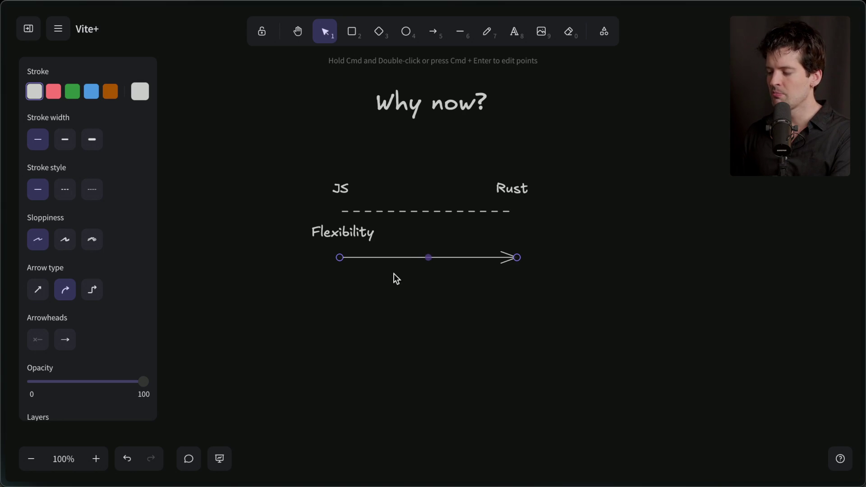
pyautogui.moveTo(476, 168); pyautogui.dragTo(560, 222)
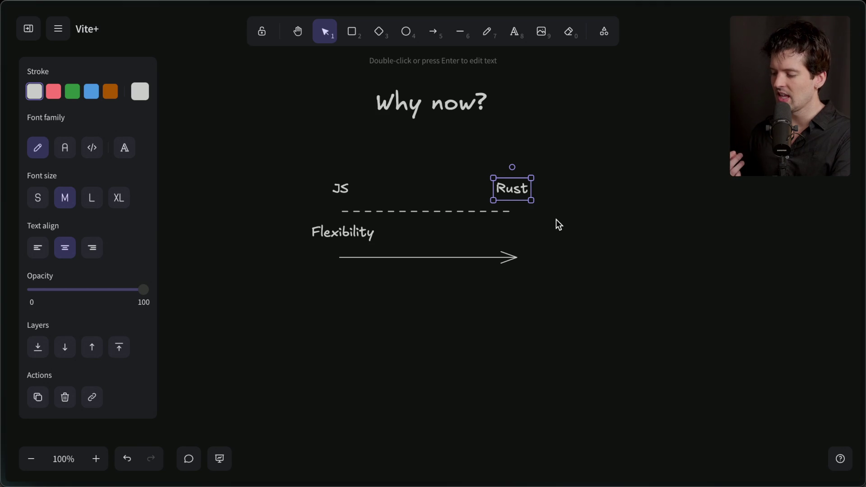
pyautogui.moveTo(442, 254); pyautogui.dragTo(442, 274)
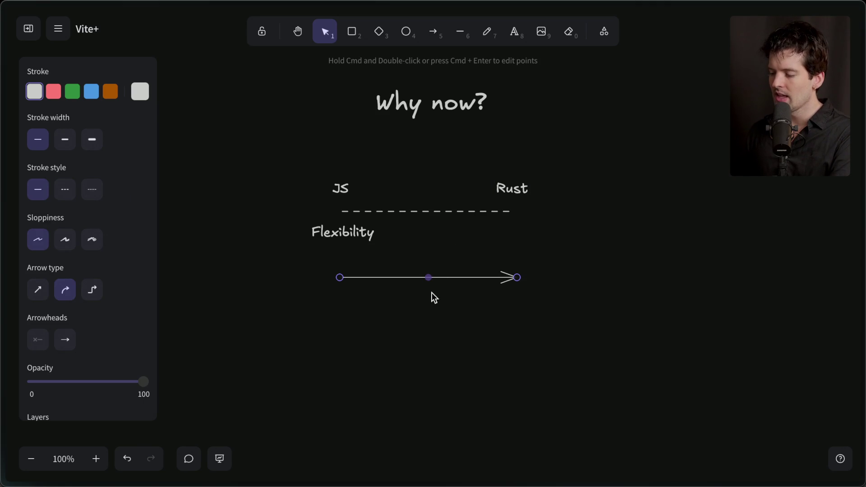
# Step: Draw an arrow pointing at the Rust label, then delete it
pyautogui.click(407, 336)
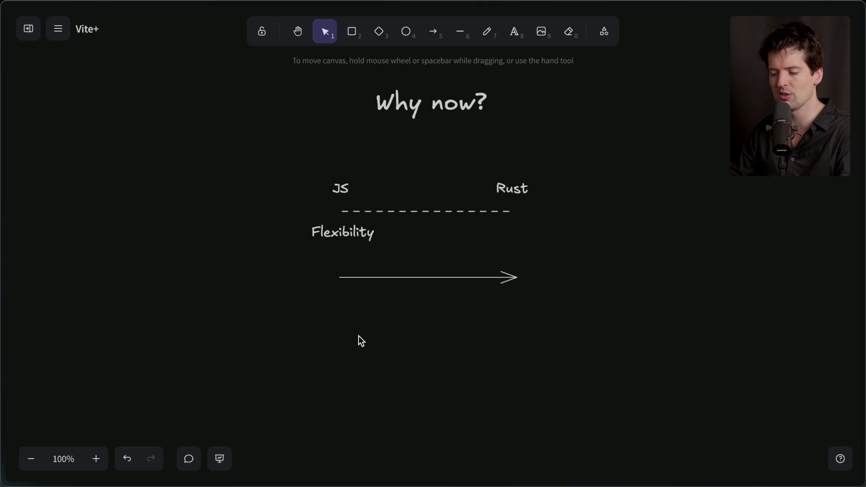
pyautogui.moveTo(837, 232)
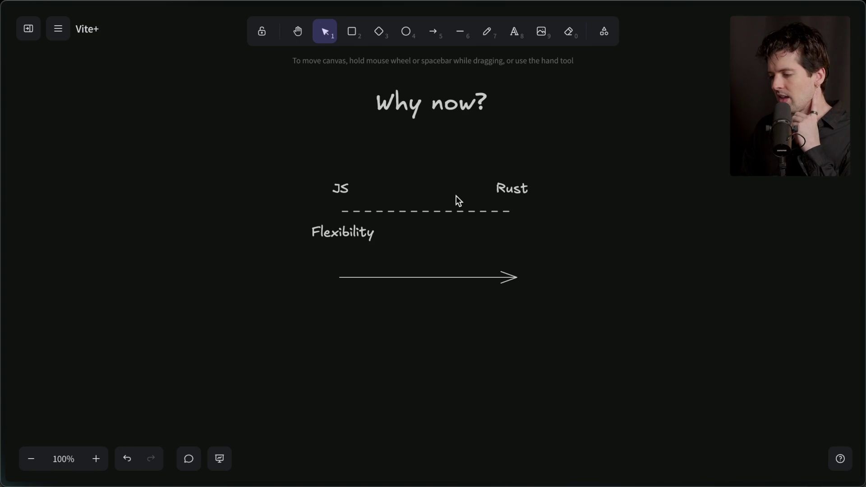
pyautogui.click(434, 31)
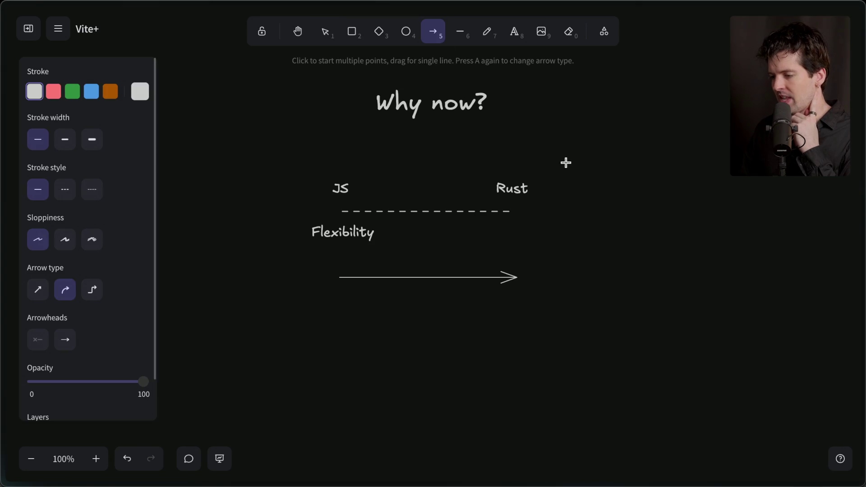
pyautogui.moveTo(587, 240); pyautogui.dragTo(533, 198)
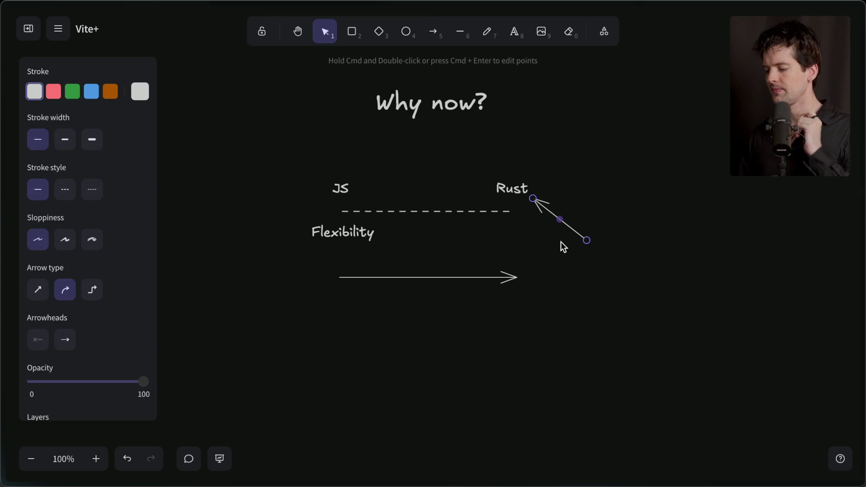
pyautogui.press('Delete')
# Step: Scroll down to blank canvas below the arrow and start a text label there
pyautogui.scroll(-1, 561, 241)
pyautogui.scroll(-5, 562, 243)
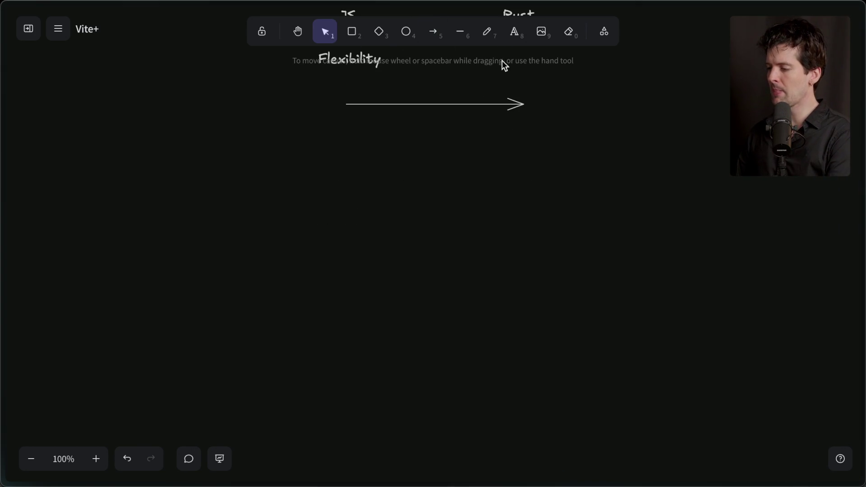
pyautogui.click(514, 31)
pyautogui.click(316, 220)
# Step: Add side-by-side titles 'Eslint' and 'Oxlint'
pyautogui.write('Eslint')
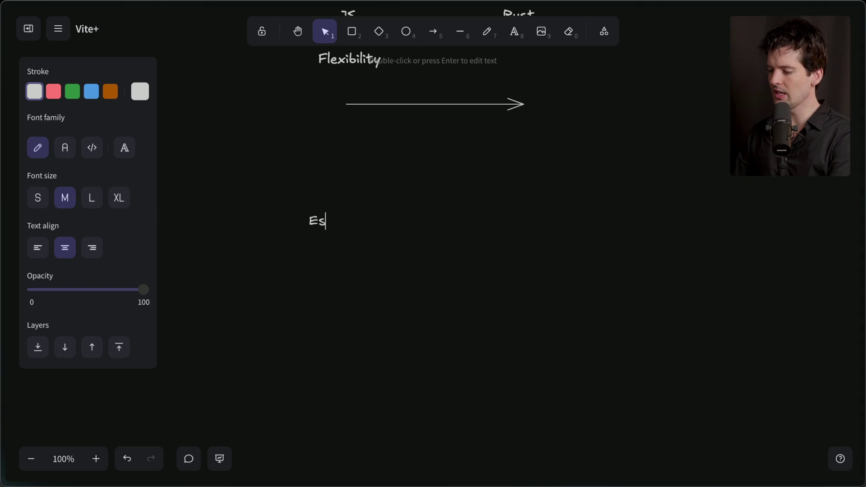
pyautogui.click(501, 219)
pyautogui.doubleClick(501, 219)
pyautogui.write('Oxlint')
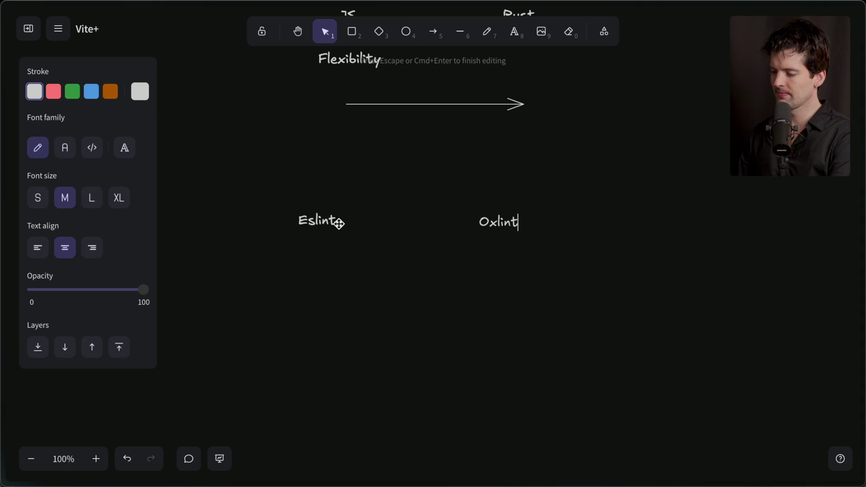
pyautogui.click(314, 244)
# Step: List Eslint bullets: easy to contribute, community funded OSS, contributions hurt perf, perf ceiling
pyautogui.doubleClick(315, 246)
pyautogui.write('- Ea')
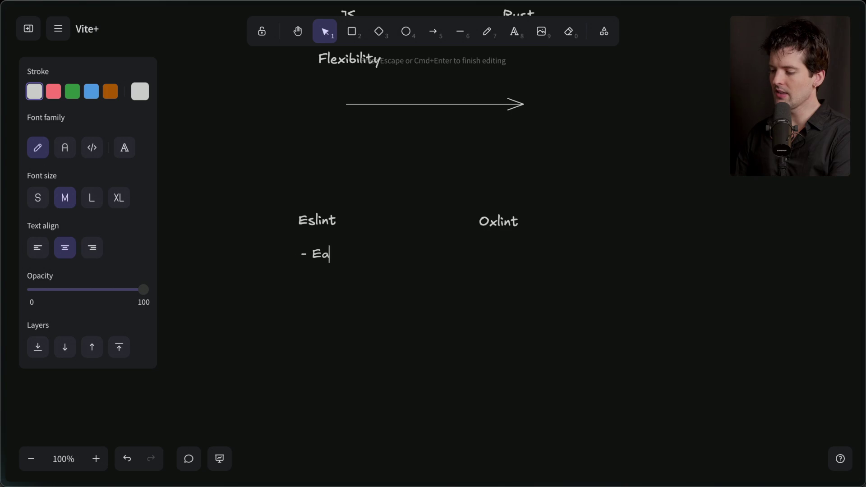
pyautogui.write('sy to contribute')
pyautogui.press('Return')
pyautogui.write('- Community funded')
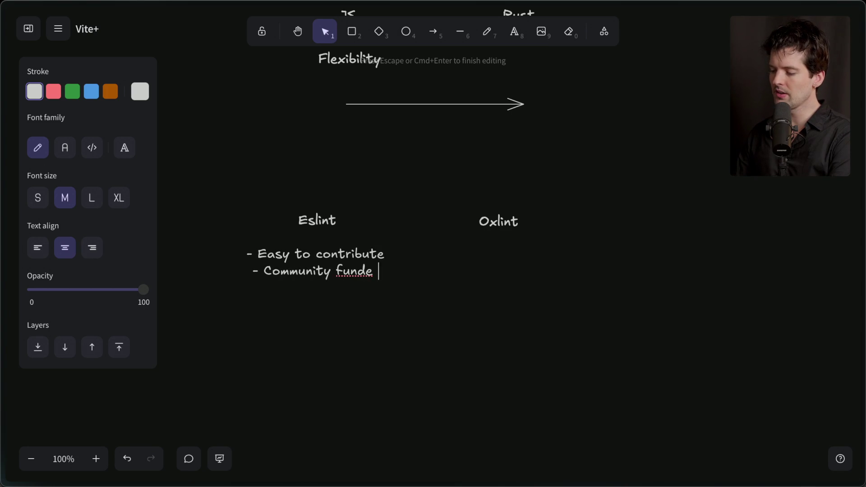
pyautogui.write(' and fully OSS')
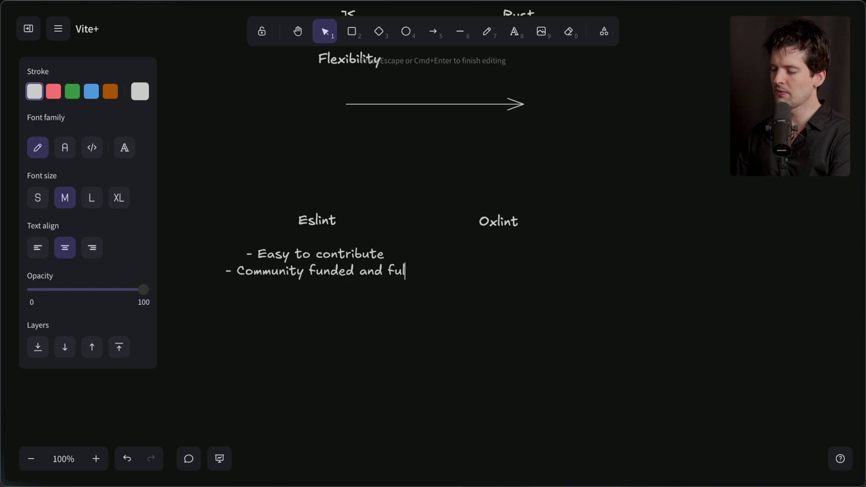
pyautogui.press('Return')
pyautogui.write('- Any contribution can hurt ')
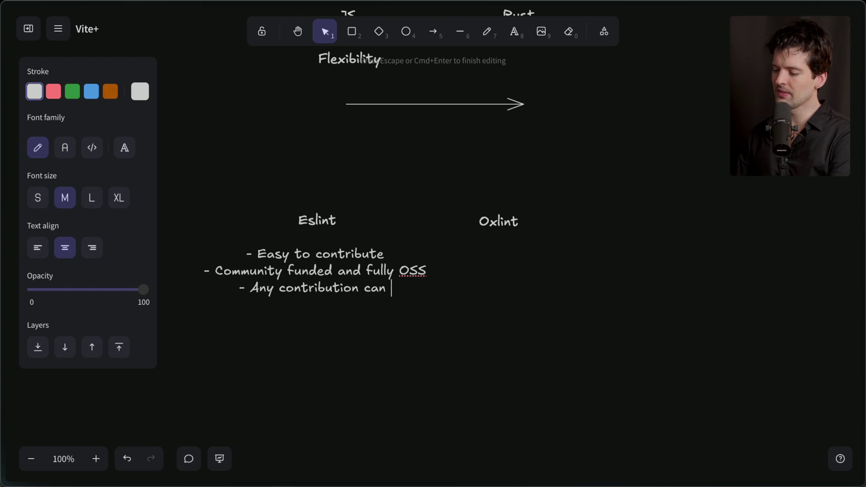
pyautogui.write('perf')
pyautogui.press('Return')
pyautogui.write('- Will always have a per')
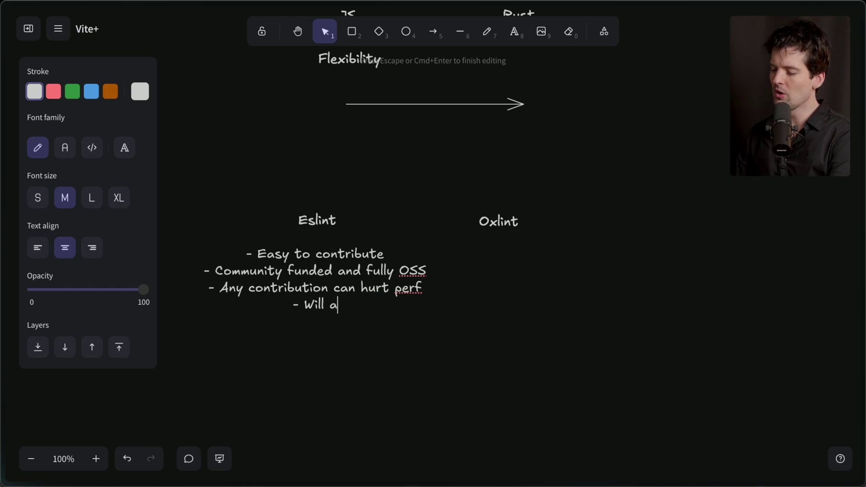
pyautogui.write('f ceiling')
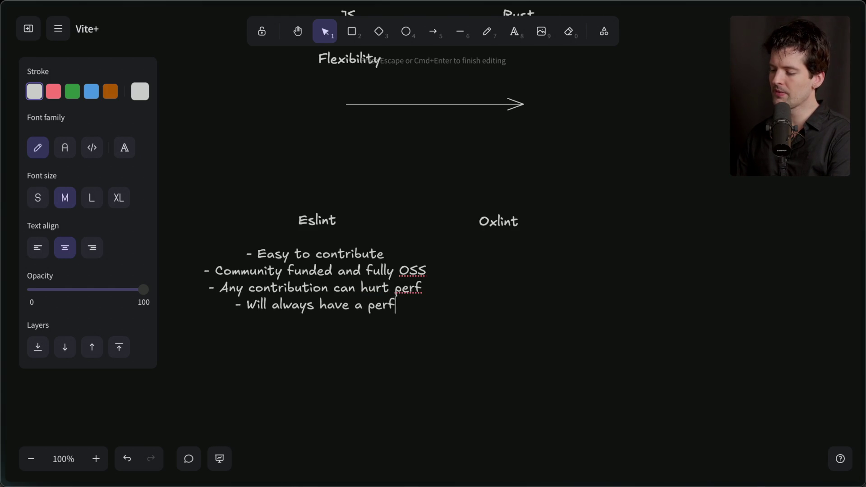
# Step: Shift the Eslint list and title left and the Oxlint title right
pyautogui.moveTo(388, 292); pyautogui.dragTo(365, 292)
pyautogui.click(303, 220)
pyautogui.moveTo(303, 220); pyautogui.dragTo(276, 219)
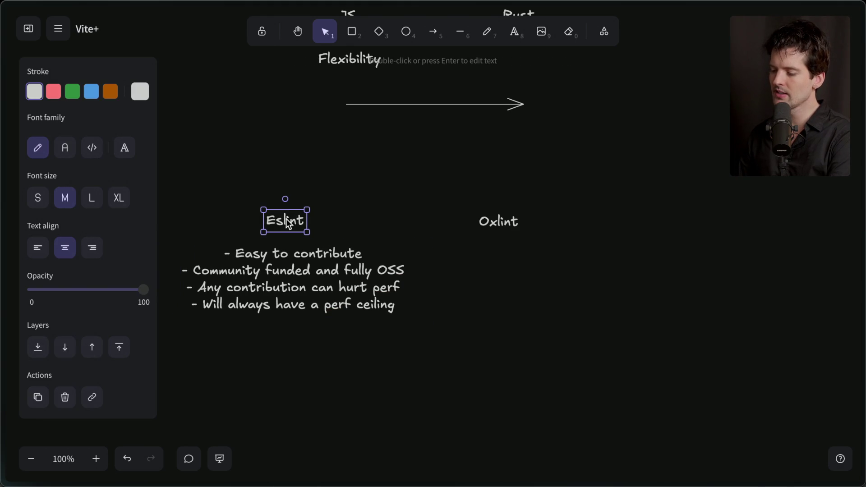
pyautogui.click(524, 223)
pyautogui.moveTo(524, 223); pyautogui.dragTo(565, 223)
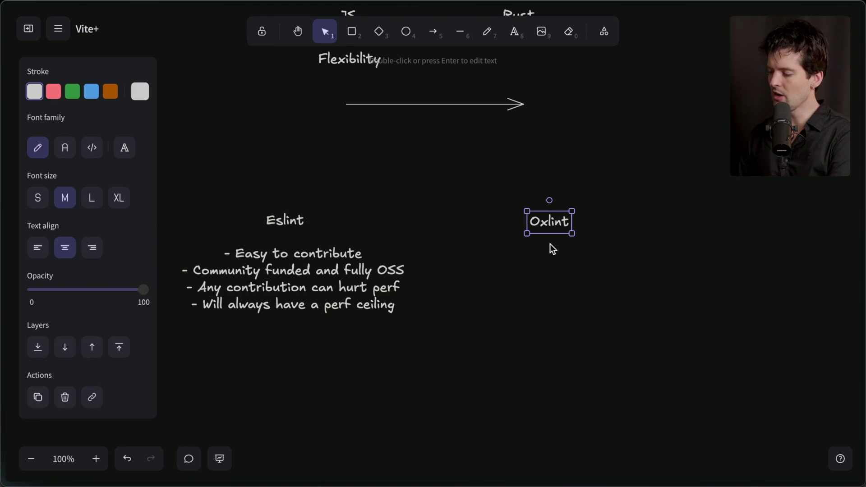
# Step: List Oxlint bullets: hard to contribute, VoidZero funded, strict performance culture, well paid perf team
pyautogui.doubleClick(546, 254)
pyautogui.write('- Hard to contribute')
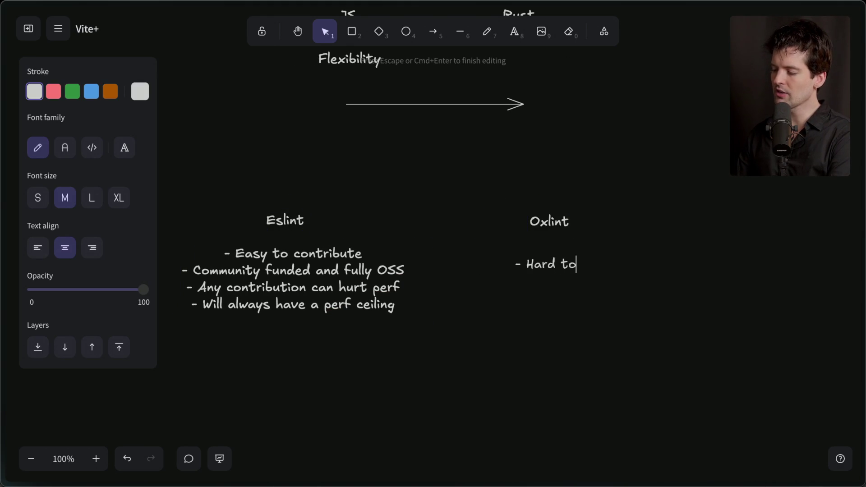
pyautogui.press('Return')
pyautogui.write('-')
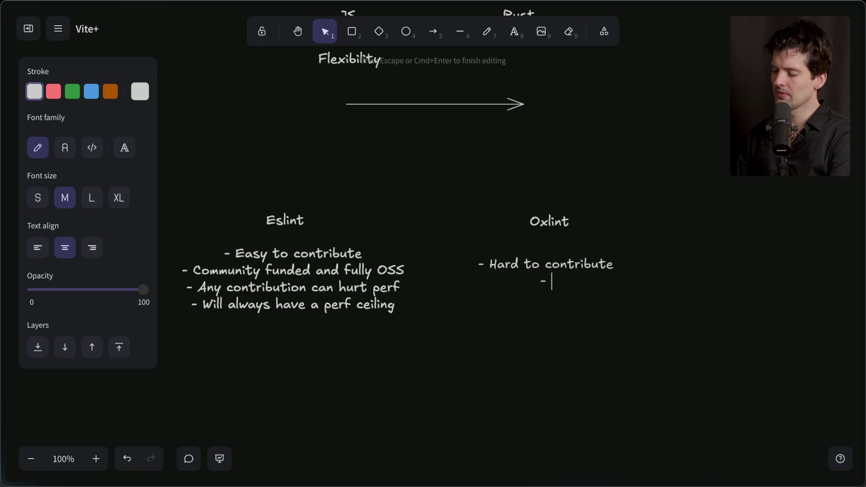
pyautogui.write(' Funded by a priv')
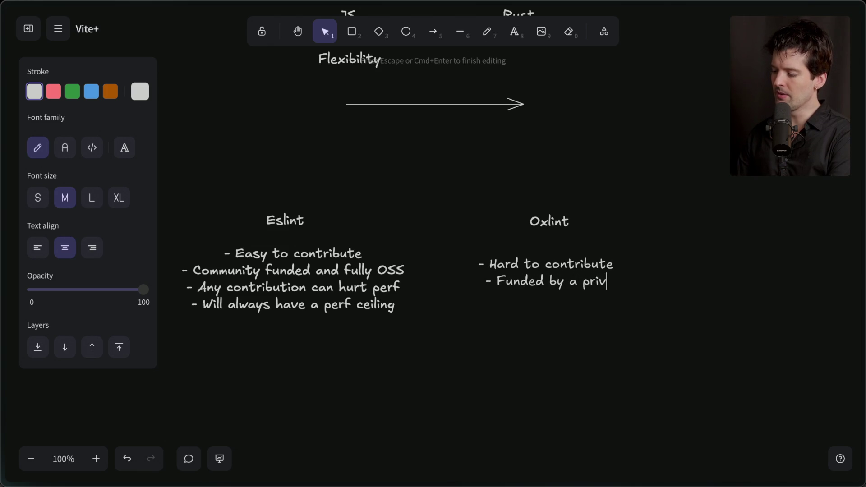
pyautogui.write('ate co (VoidZero)')
pyautogui.press('Return')
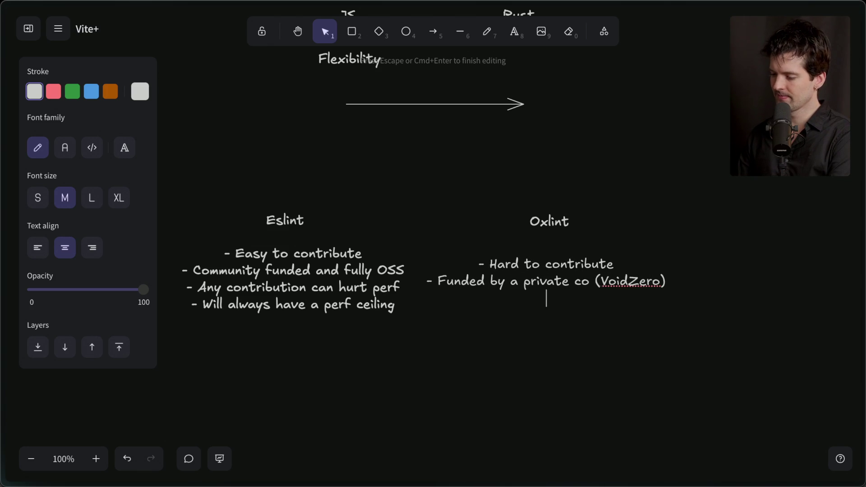
pyautogui.write('-')
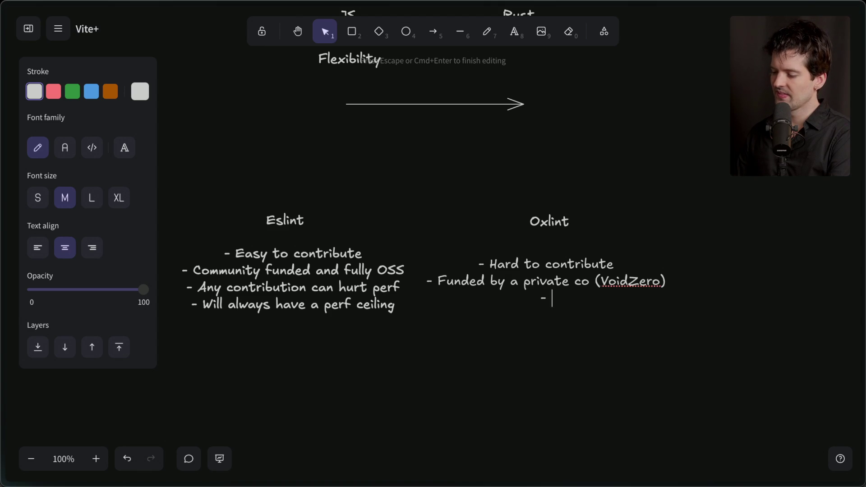
pyautogui.write(' Strict performance culture')
pyautogui.press('Return')
pyautogui.write('- ')
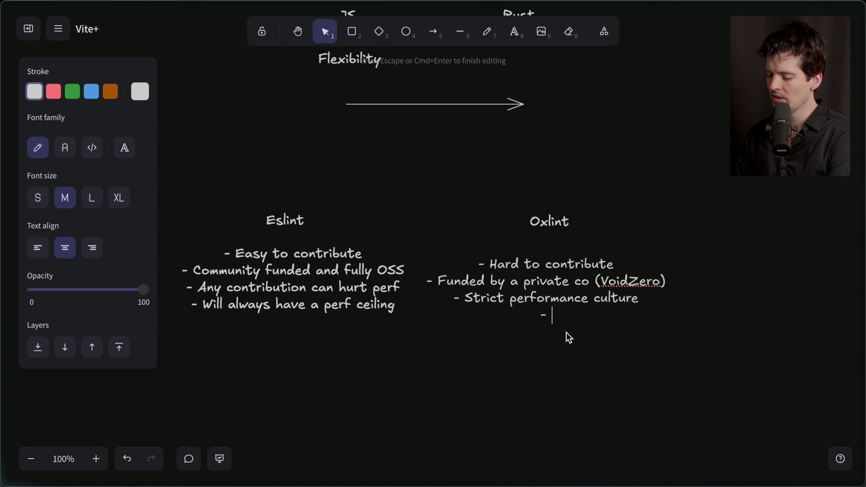
pyautogui.write('Well paid team of obsessed perf people')
pyautogui.press('Escape')
# Step: Align the Oxlint list and both titles over their columns
pyautogui.moveTo(551, 320); pyautogui.dragTo(568, 312)
pyautogui.moveTo(549, 227); pyautogui.dragTo(564, 232)
pyautogui.click(280, 221)
pyautogui.moveTo(281, 221); pyautogui.dragTo(289, 231)
pyautogui.click(345, 185)
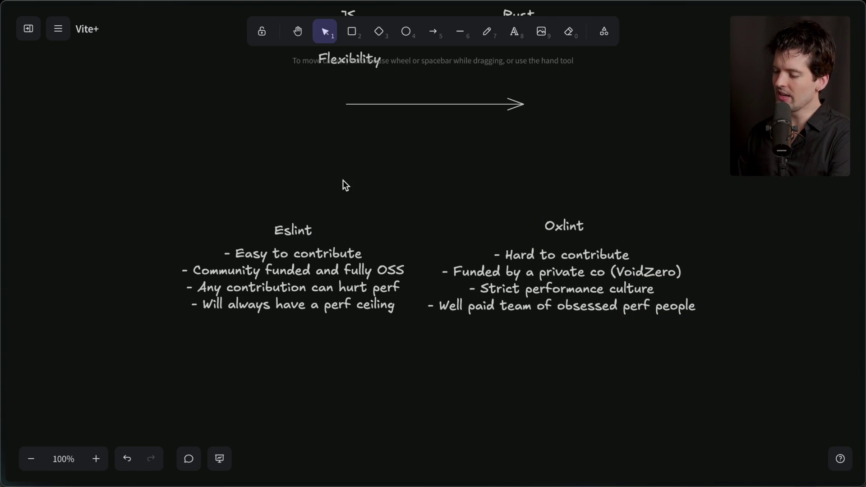
# Step: Add a vertical arrow pointing down at Oxlint, then switch to the tsup GitHub tab
pyautogui.press('a')
pyautogui.moveTo(563, 155)
pyautogui.mouseDown()
pyautogui.moveTo(564, 216)
pyautogui.moveTo(564, 196)
pyautogui.mouseUp()
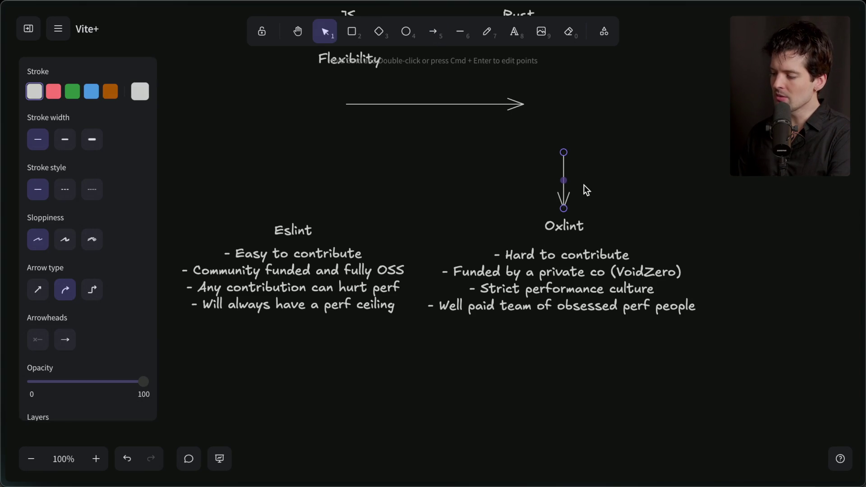
pyautogui.click(584, 185)
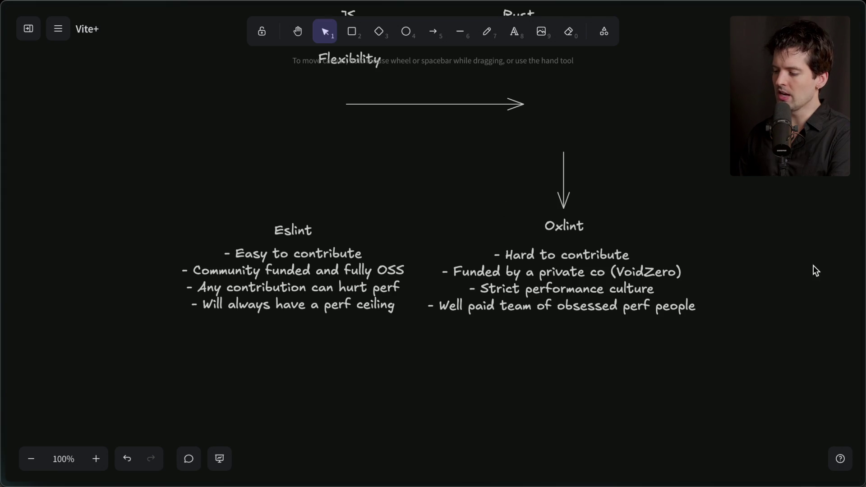
pyautogui.moveTo(864, 253)
pyautogui.click(770, 289)
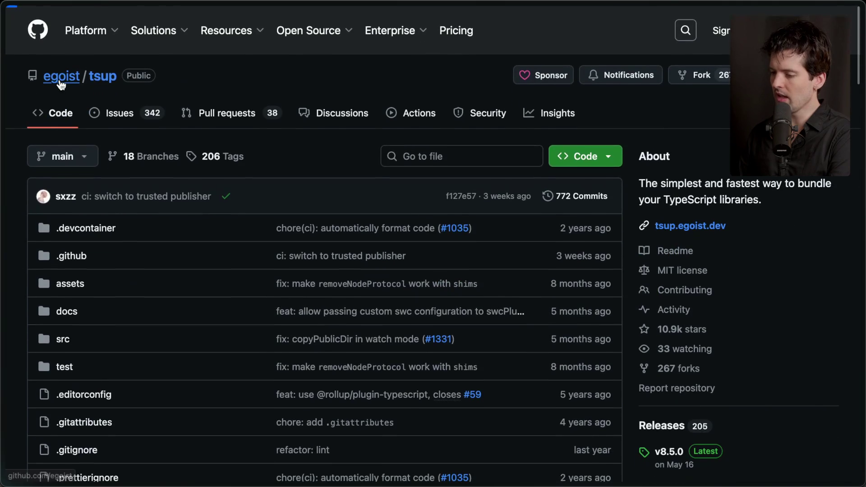
# Step: Open the tsup owner's GitHub profile and look over the sponsor list
pyautogui.click(62, 78)
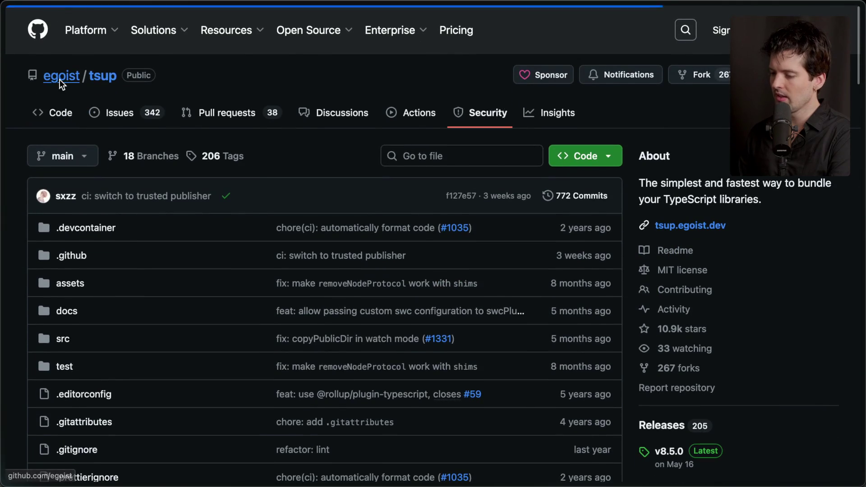
pyautogui.scroll(-2, 360, 359)
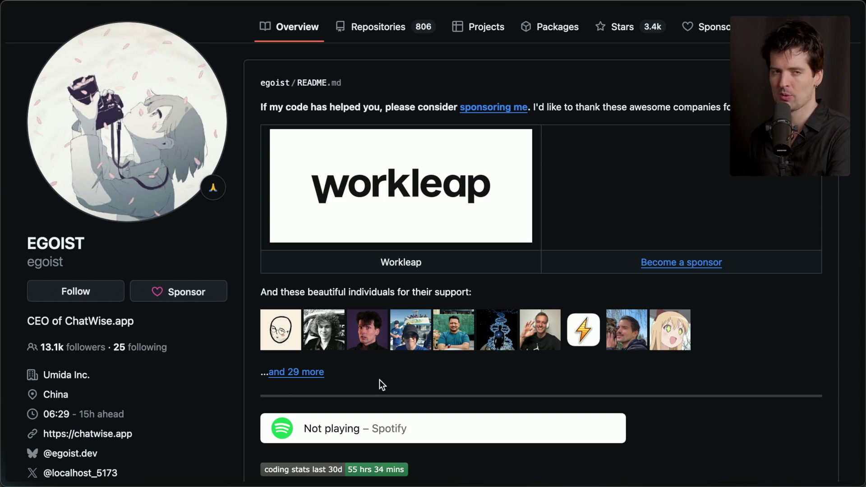
pyautogui.moveTo(384, 381); pyautogui.dragTo(256, 257)
pyautogui.click(250, 297)
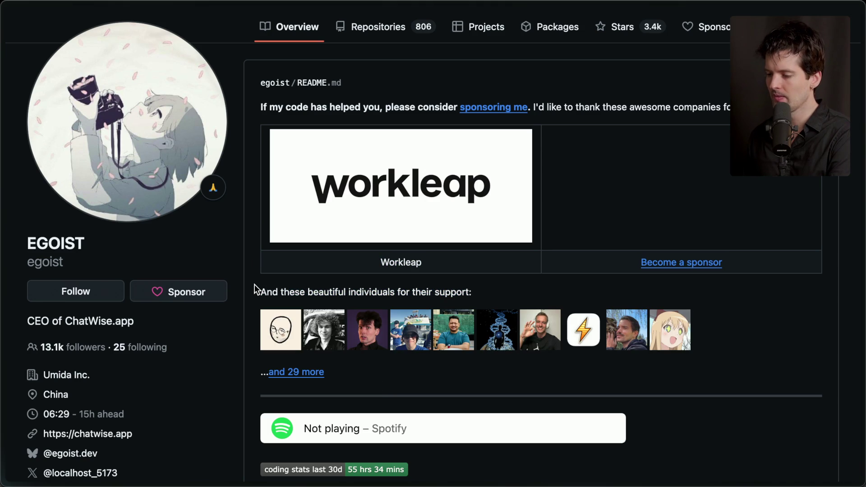
# Step: Go back to the tsup repository, then return to the Vite+ Excalidraw board
pyautogui.hscroll(-5, 256, 289)
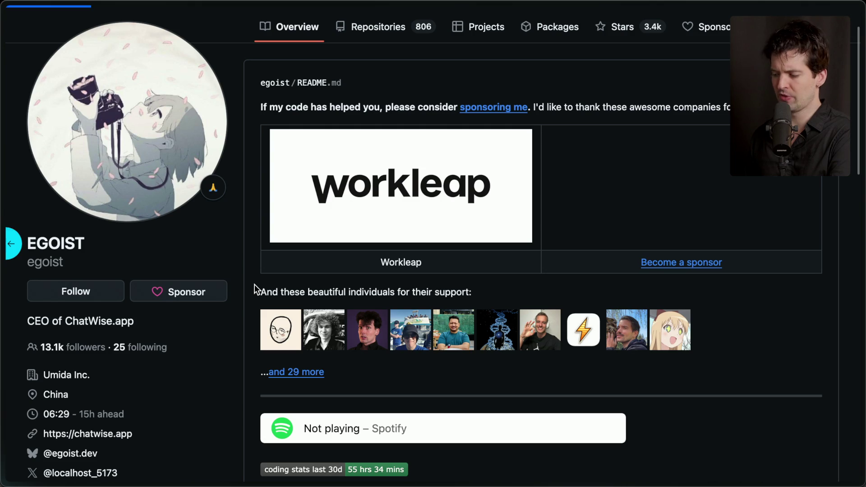
pyautogui.hscroll(-3, 256, 289)
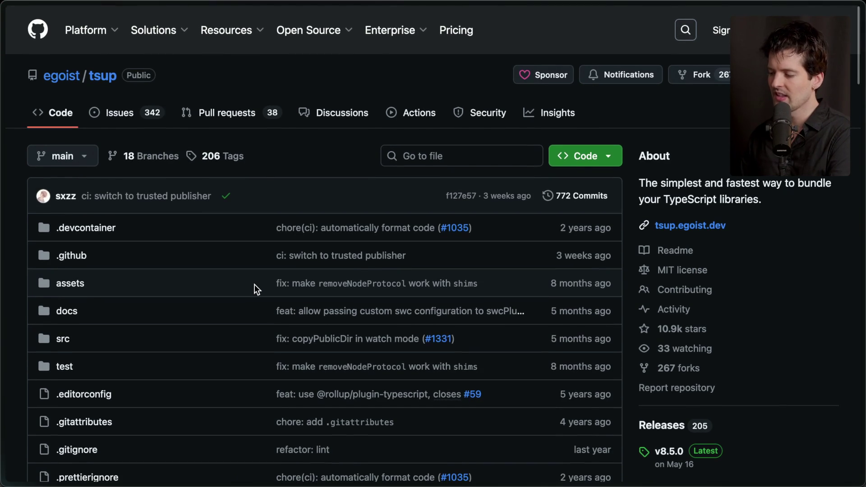
pyautogui.moveTo(863, 231)
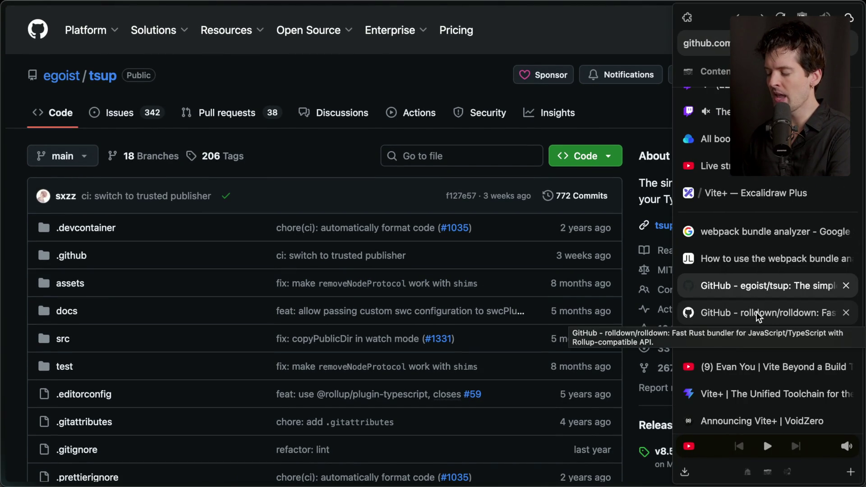
pyautogui.click(732, 200)
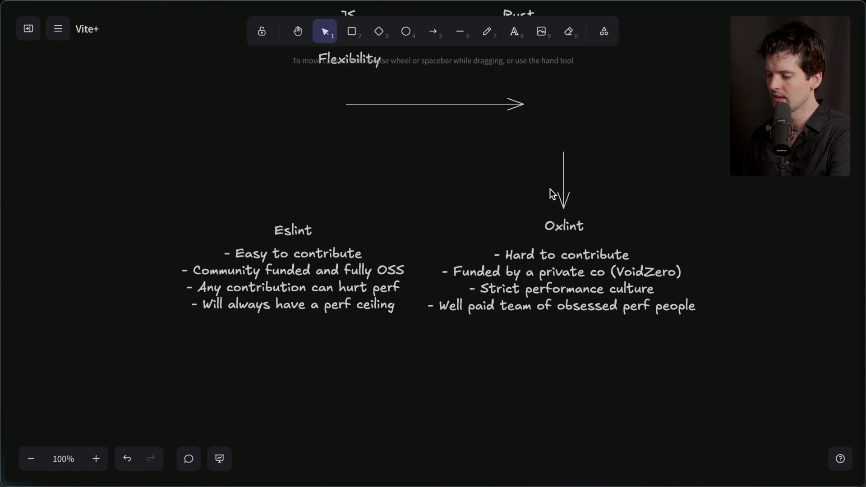
# Step: Try the arrow above Eslint, lower the Eslint title slightly, then return the arrow above Oxlint
pyautogui.moveTo(564, 199)
pyautogui.mouseDown()
pyautogui.moveTo(277, 185)
pyautogui.moveTo(294, 208)
pyautogui.mouseUp()
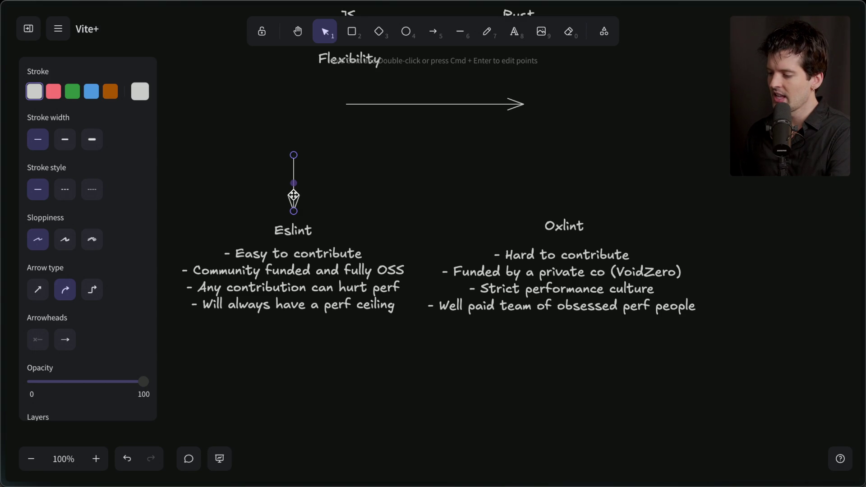
pyautogui.click(562, 229)
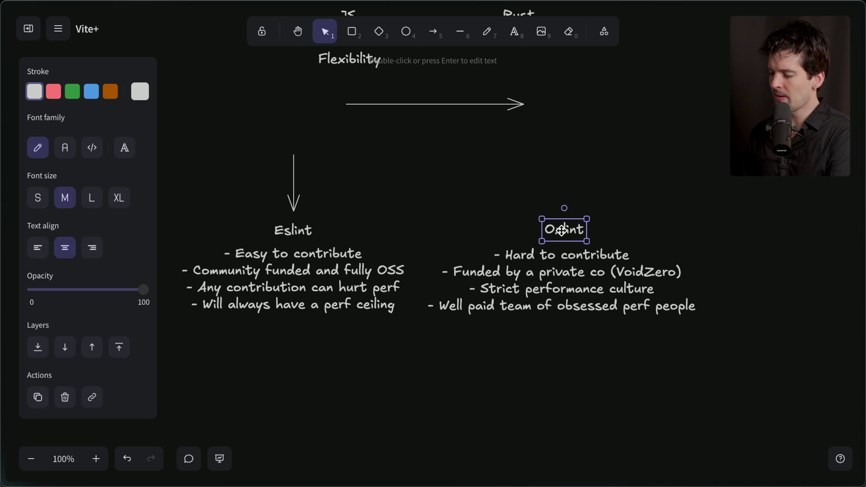
pyautogui.moveTo(302, 229); pyautogui.dragTo(303, 232)
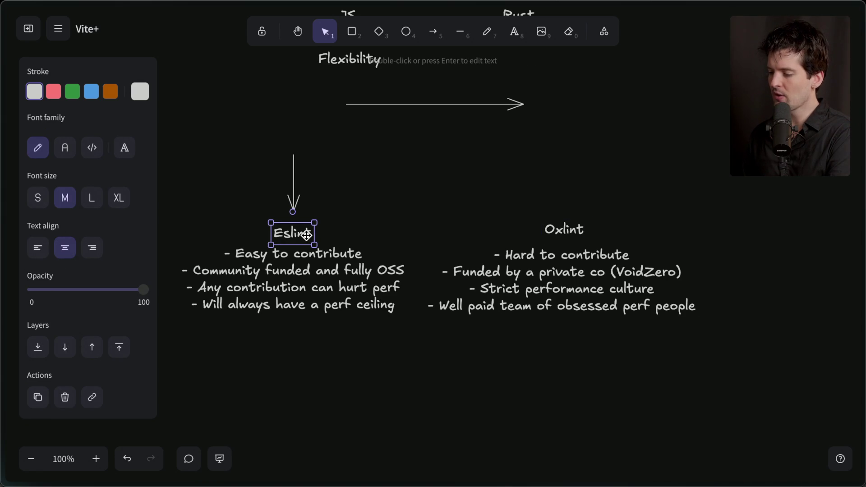
pyautogui.moveTo(176, 200); pyautogui.dragTo(437, 373)
pyautogui.click(383, 397)
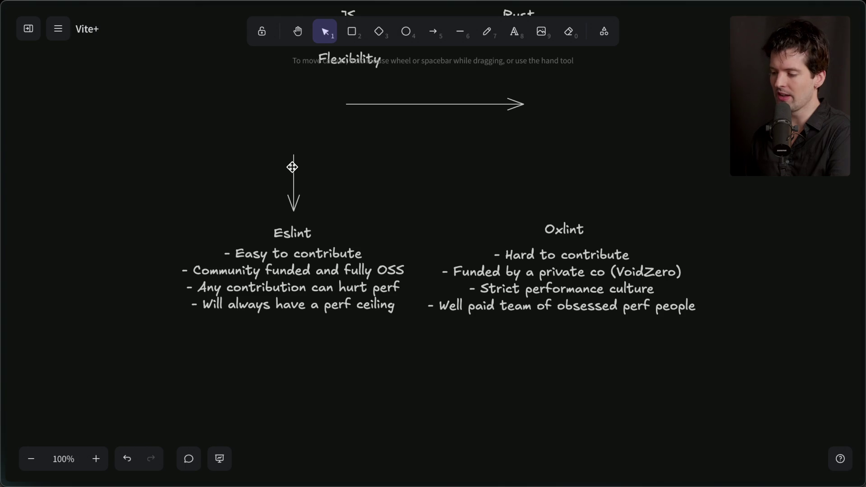
pyautogui.moveTo(294, 180); pyautogui.dragTo(565, 185)
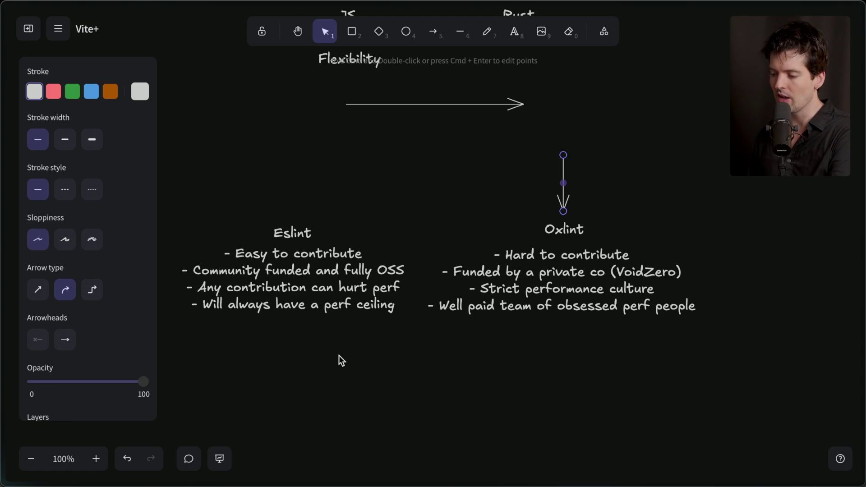
pyautogui.doubleClick(292, 343)
pyautogui.write('tslint')
pyautogui.click(305, 383)
pyautogui.click(301, 349)
pyautogui.moveTo(302, 349); pyautogui.dragTo(304, 347)
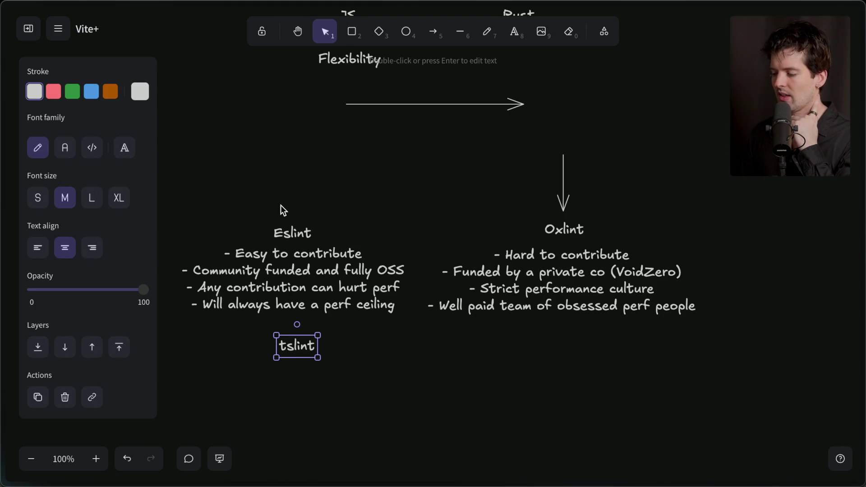
pyautogui.moveTo(173, 191); pyautogui.dragTo(411, 362)
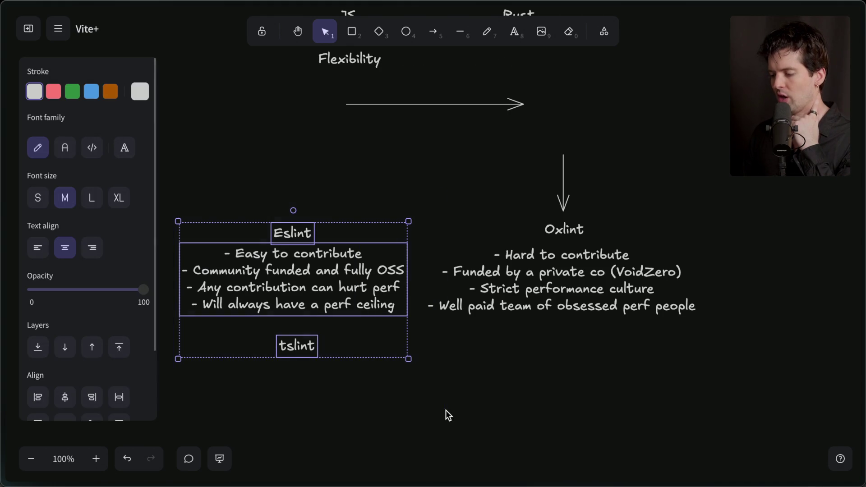
pyautogui.click(446, 410)
pyautogui.click(287, 348)
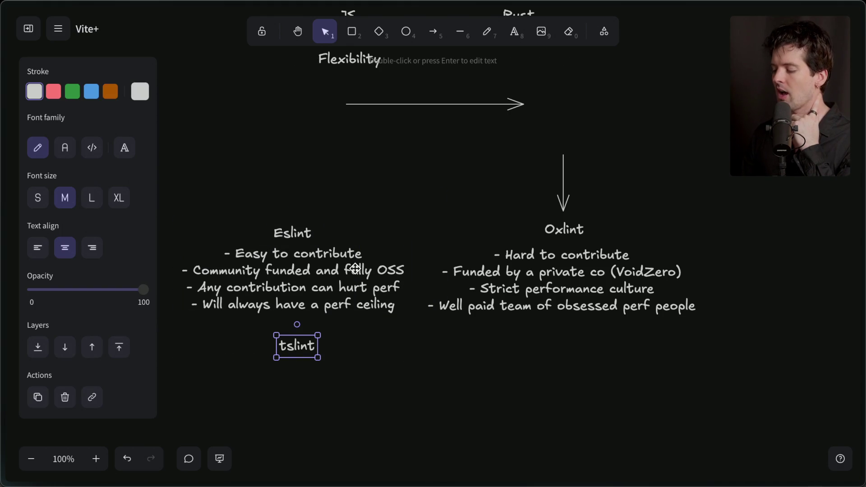
pyautogui.press('Delete')
pyautogui.moveTo(422, 187)
pyautogui.mouseDown()
pyautogui.moveTo(210, 343)
pyautogui.moveTo(129, 416)
pyautogui.mouseUp()
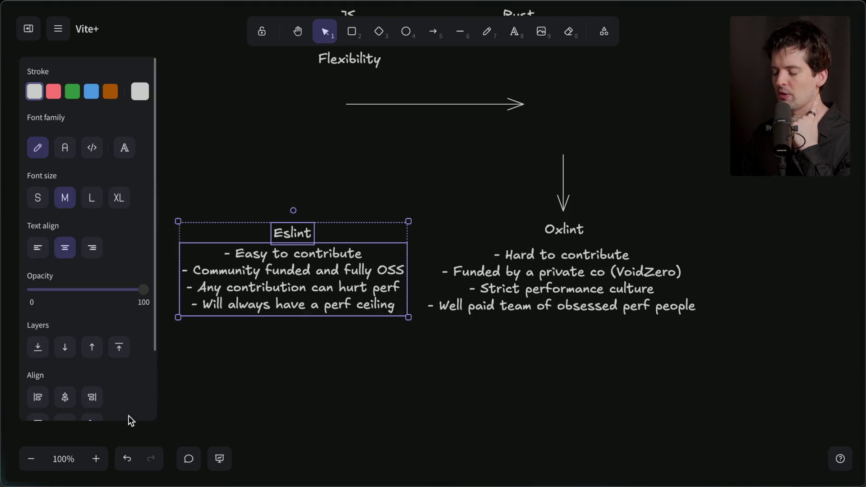
pyautogui.click(260, 364)
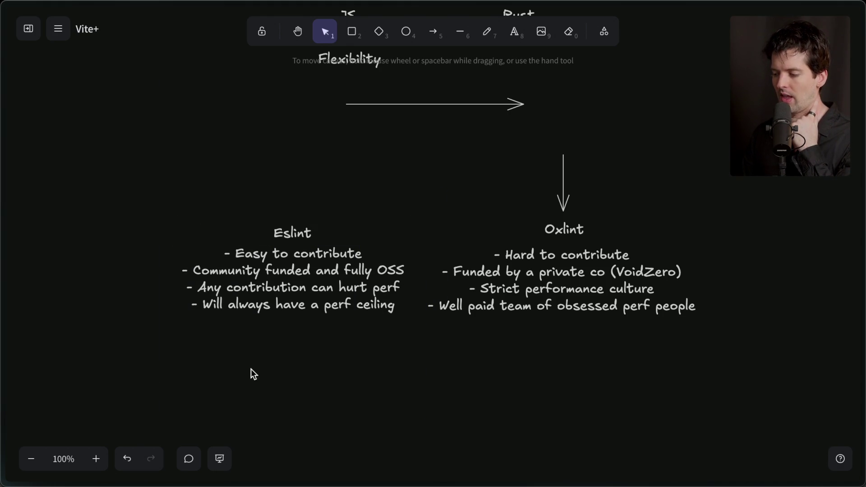
pyautogui.click(563, 203)
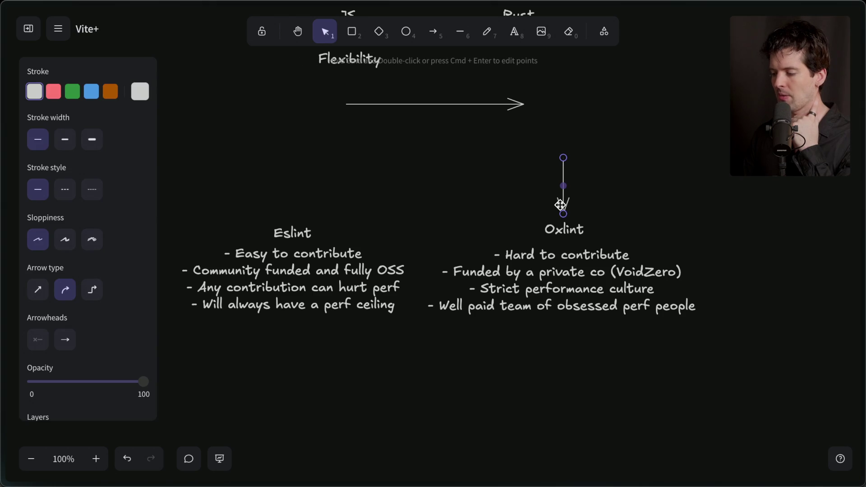
pyautogui.click(512, 224)
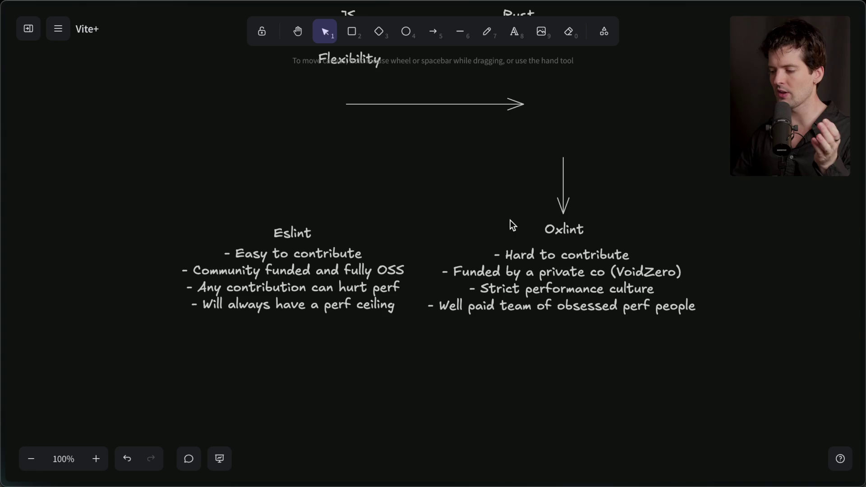
# Step: Reword the last Oxlint bullet to 'Some paid devs obsessed with perf'
pyautogui.doubleClick(453, 308)
pyautogui.doubleClick(454, 308)
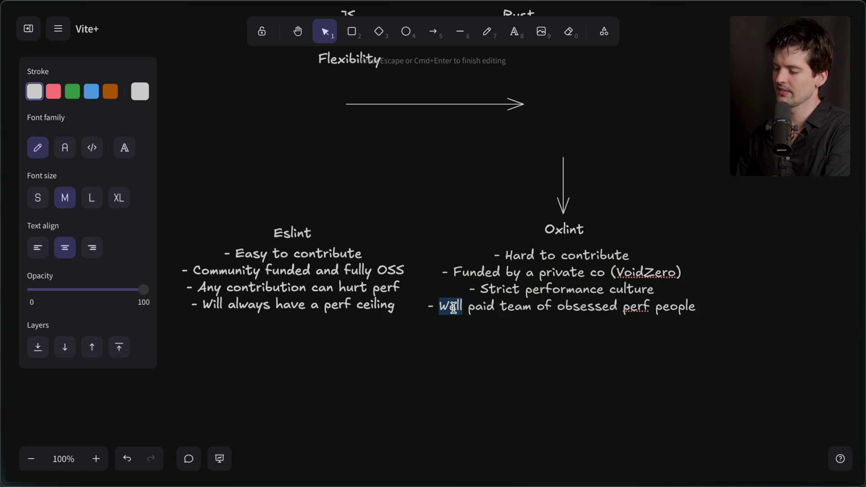
pyautogui.write('Spon')
pyautogui.press('BackSpace')
pyautogui.press('BackSpace')
pyautogui.press('BackSpace')
pyautogui.write('ome')
pyautogui.doubleClick(509, 307)
pyautogui.write('devs')
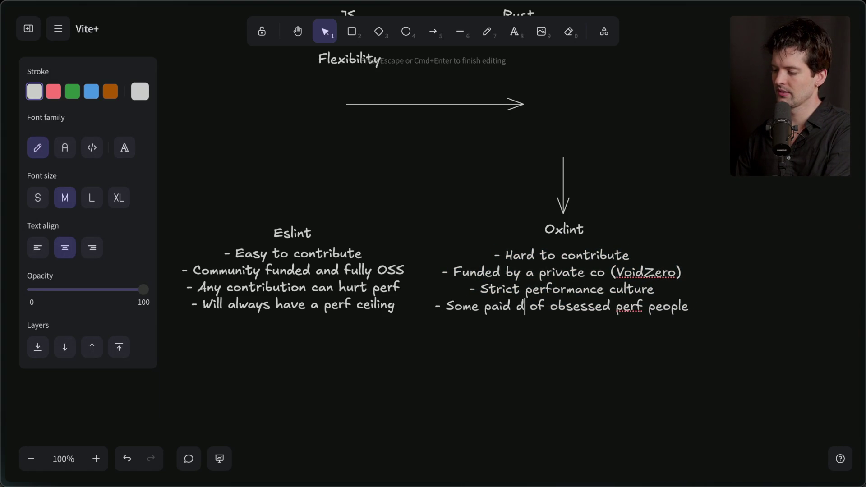
pyautogui.doubleClick(547, 306)
pyautogui.press('BackSpace')
pyautogui.press('BackSpace')
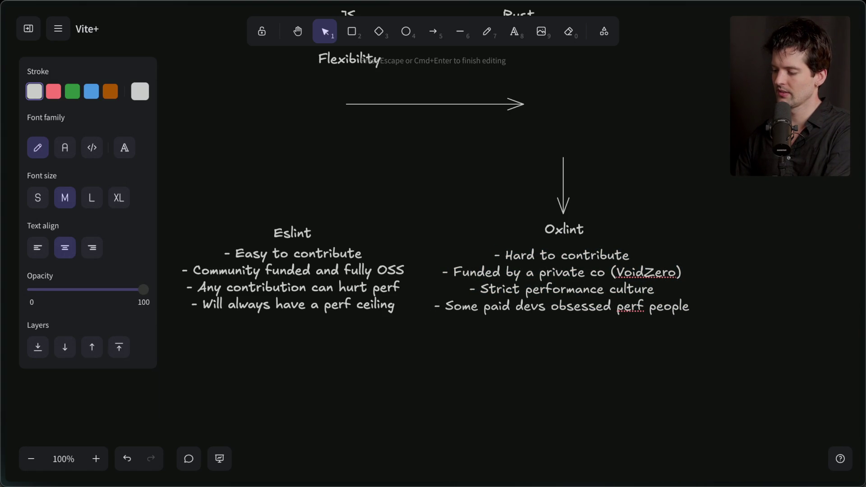
pyautogui.moveTo(616, 307); pyautogui.dragTo(778, 312)
pyautogui.write('with perf')
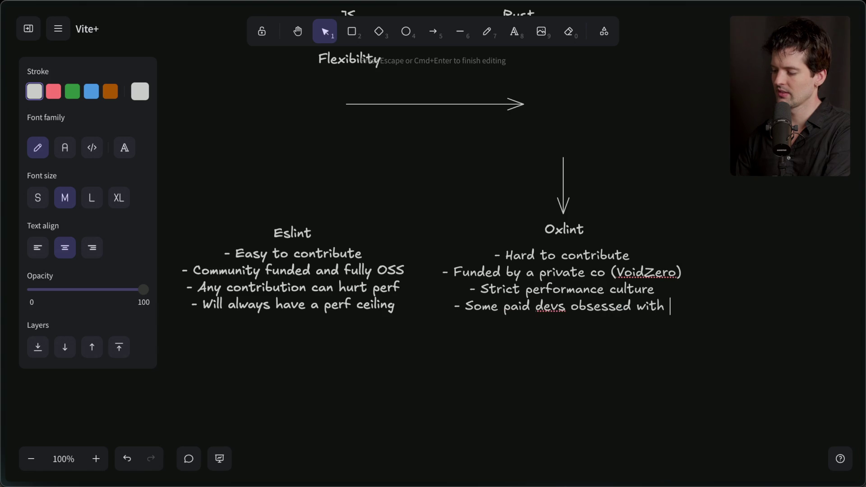
pyautogui.click(756, 358)
# Step: Append an asterisk to the Oxlint bullet text
pyautogui.click(559, 315)
pyautogui.press('Return')
pyautogui.write('*')
pyautogui.click(526, 386)
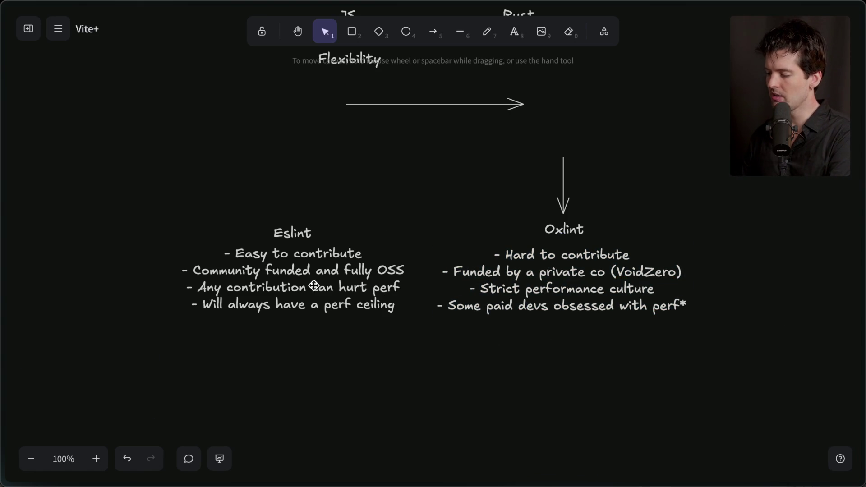
# Step: Check the Eslint and Oxlint titles, then switch to the Twitch stream chat
pyautogui.moveTo(158, 202); pyautogui.dragTo(624, 338)
pyautogui.click(624, 337)
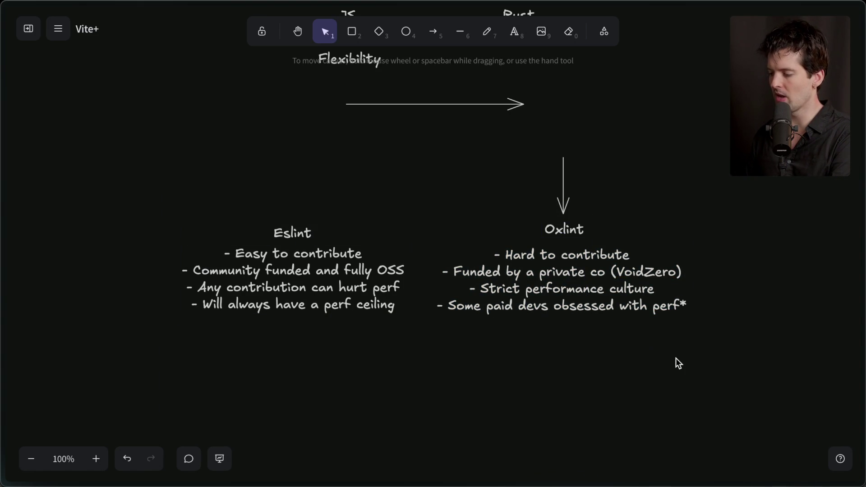
pyautogui.click(564, 233)
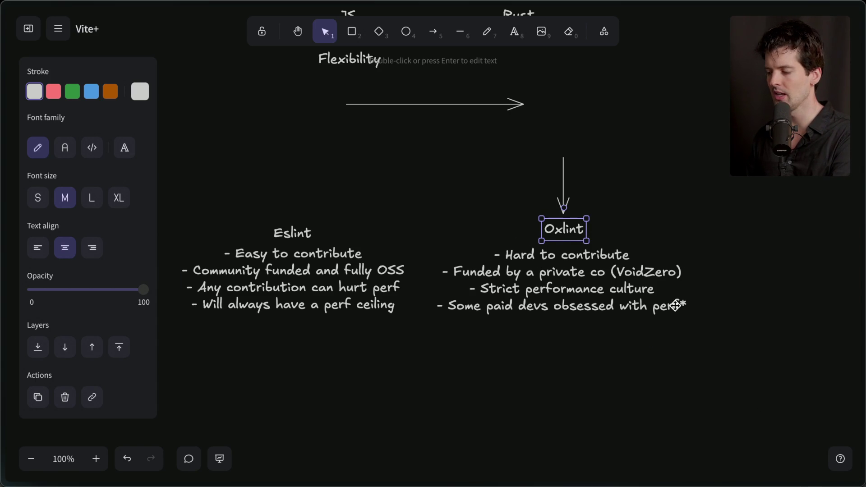
pyautogui.click(293, 229)
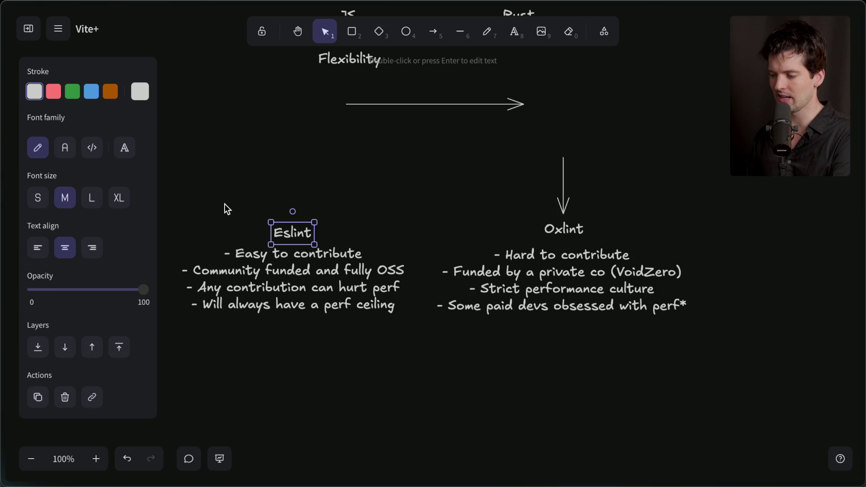
pyautogui.moveTo(863, 194)
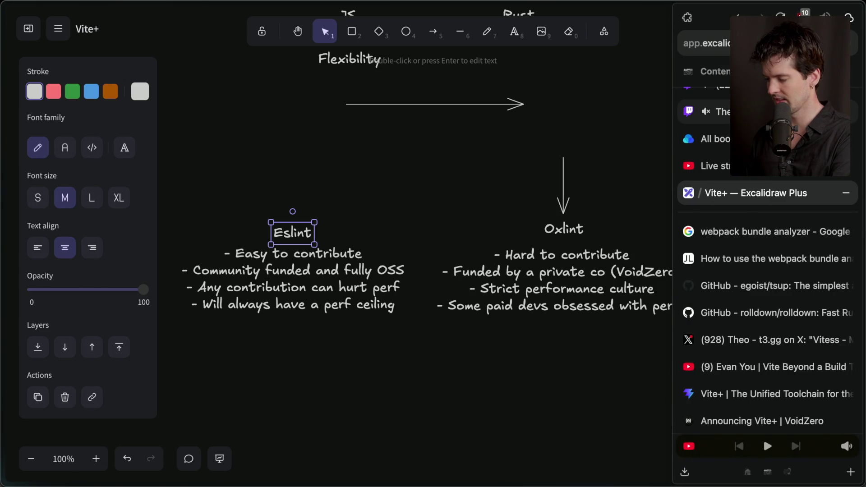
pyautogui.click(717, 111)
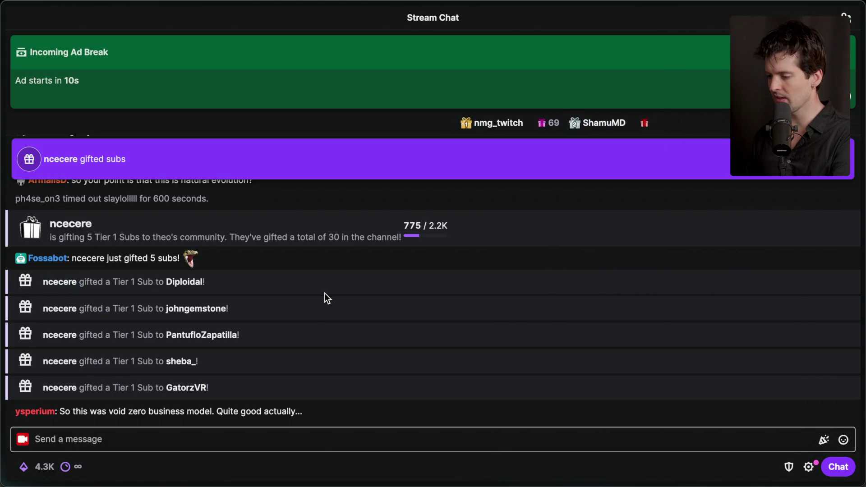
# Step: Scroll up through recent Twitch chat messages and back down
pyautogui.scroll(3, 465, 274)
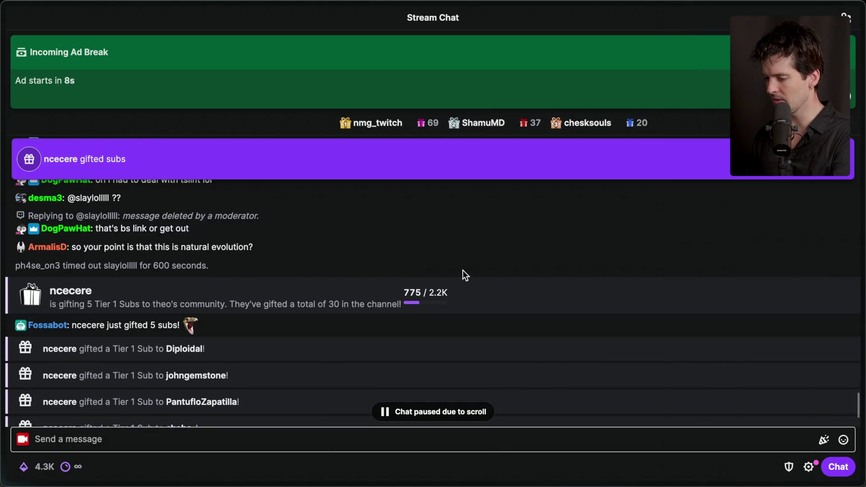
pyautogui.scroll(1, 463, 269)
pyautogui.scroll(2, 463, 270)
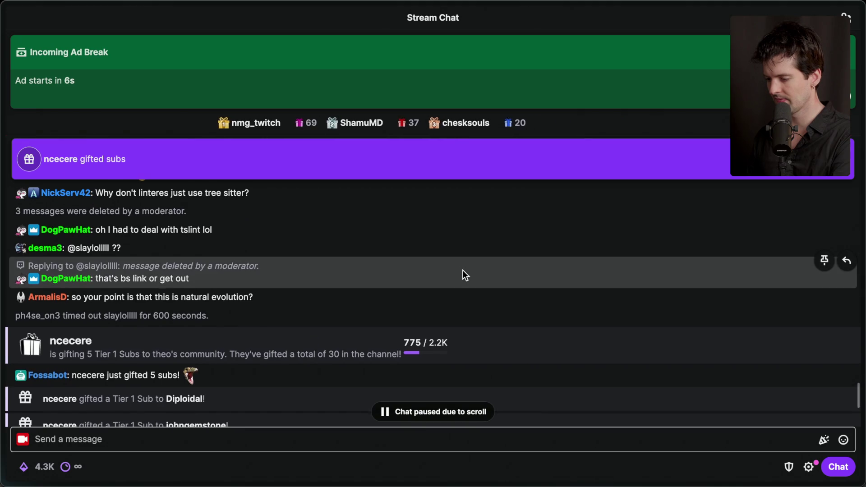
pyautogui.scroll(4, 463, 271)
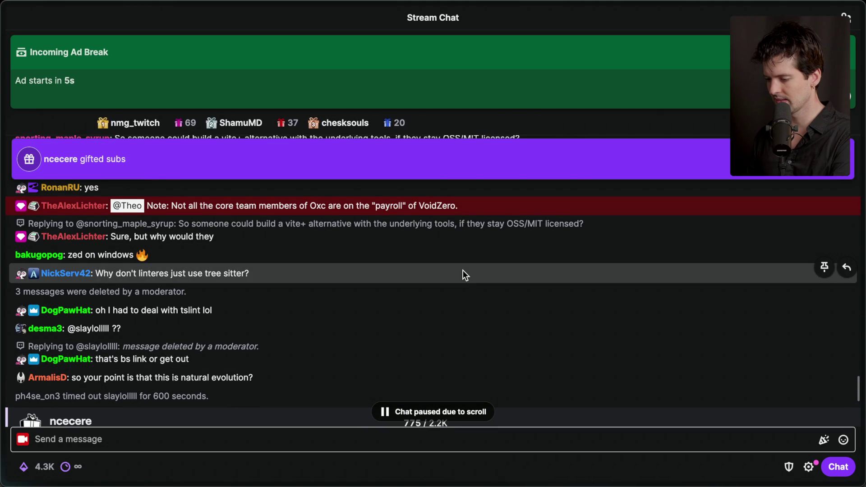
pyautogui.scroll(-5, 463, 270)
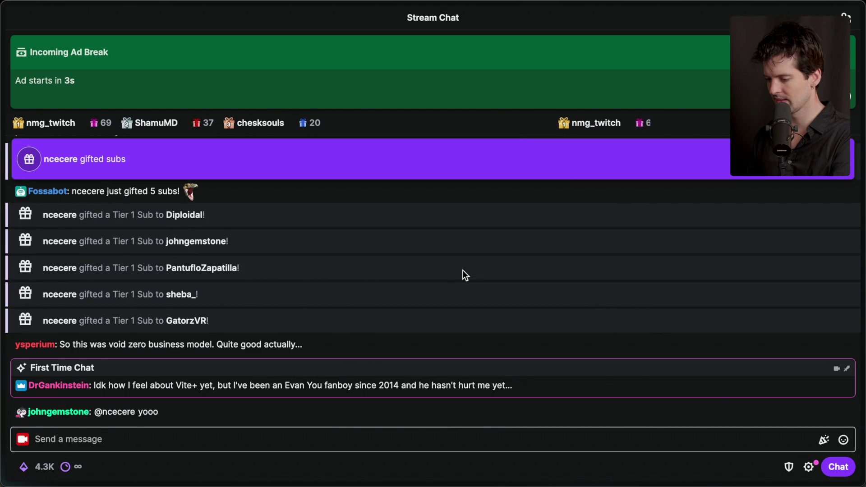
# Step: Return to the Vite+ Excalidraw board and select all the Eslint and Oxlint content
pyautogui.moveTo(862, 225)
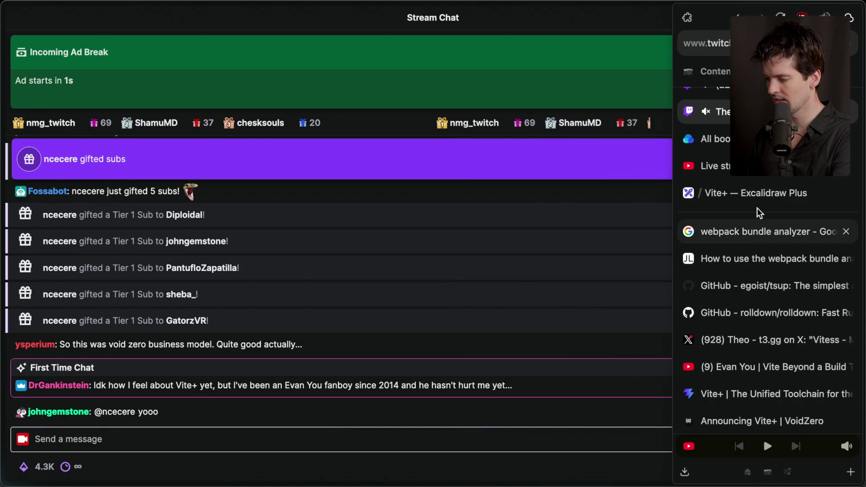
pyautogui.click(758, 193)
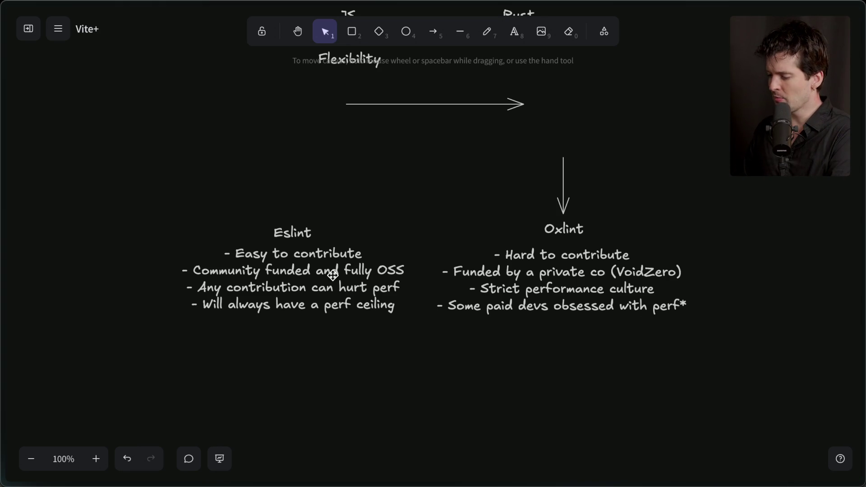
pyautogui.moveTo(162, 158); pyautogui.dragTo(770, 455)
# Step: Delete the downward arrow above Oxlint
pyautogui.click(716, 412)
pyautogui.click(563, 194)
pyautogui.press('Delete')
pyautogui.scroll(-2, 562, 190)
pyautogui.hscroll(-1, 562, 191)
pyautogui.hscroll(1, 562, 190)
pyautogui.scroll(-1, 562, 190)
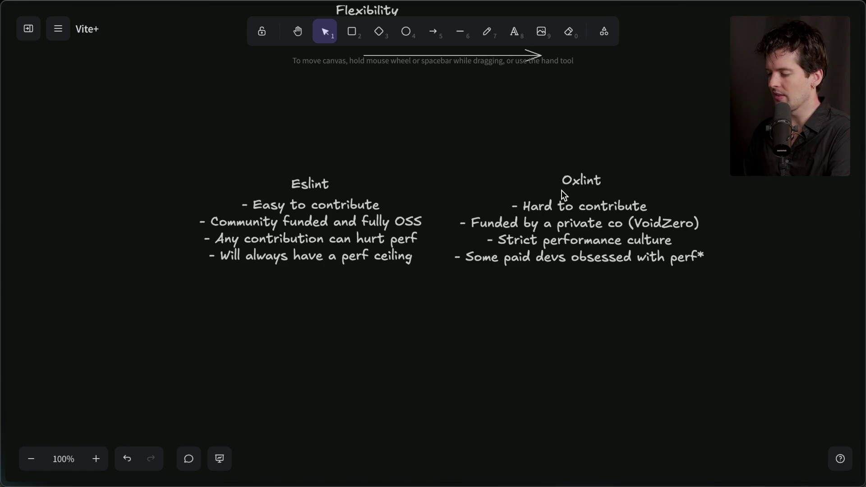
# Step: Shift the Eslint title and bullets slightly left, then select the Oxlint title and bullets
pyautogui.moveTo(420, 161)
pyautogui.mouseDown()
pyautogui.moveTo(145, 294)
pyautogui.moveTo(184, 309)
pyautogui.mouseUp()
pyautogui.keyDown('shift'); pyautogui.click(314, 220); pyautogui.keyUp('shift')
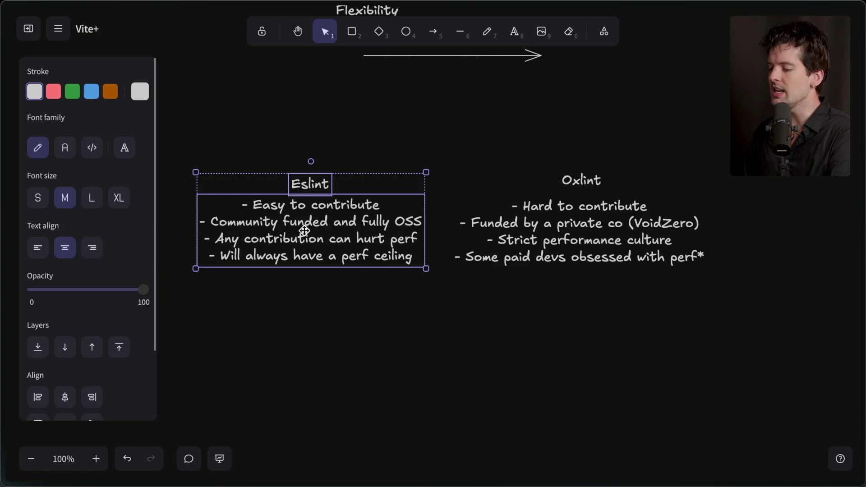
pyautogui.moveTo(333, 238); pyautogui.dragTo(314, 238)
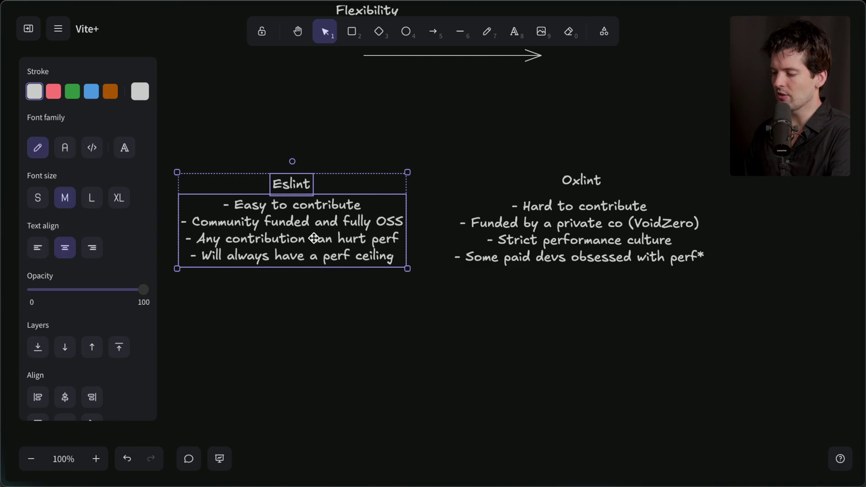
pyautogui.click(586, 186)
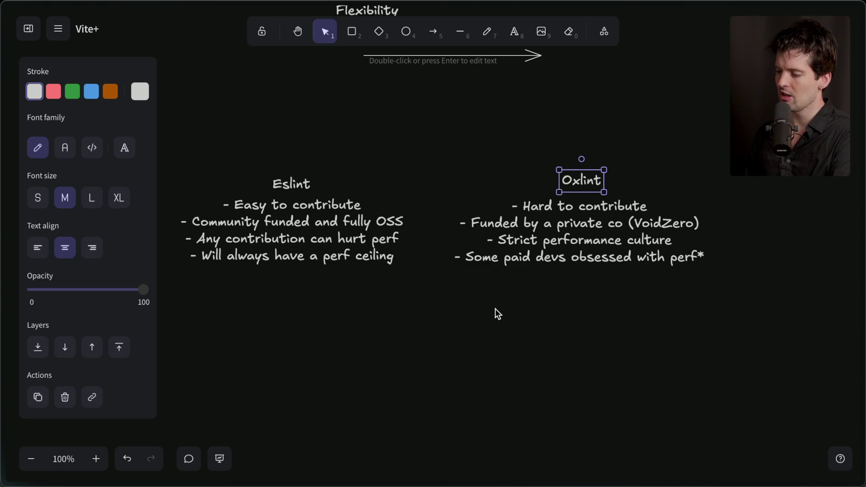
pyautogui.moveTo(439, 143)
pyautogui.mouseDown()
pyautogui.moveTo(631, 298)
pyautogui.moveTo(721, 335)
pyautogui.mouseUp()
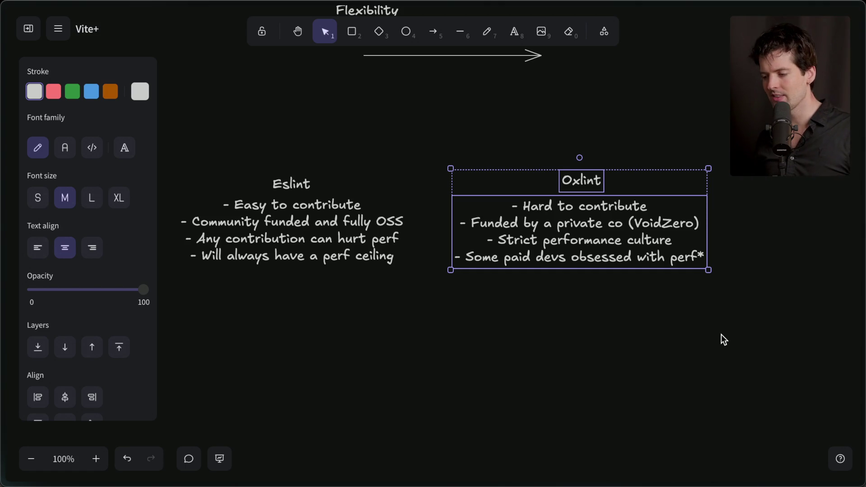
pyautogui.moveTo(410, 147); pyautogui.dragTo(155, 307)
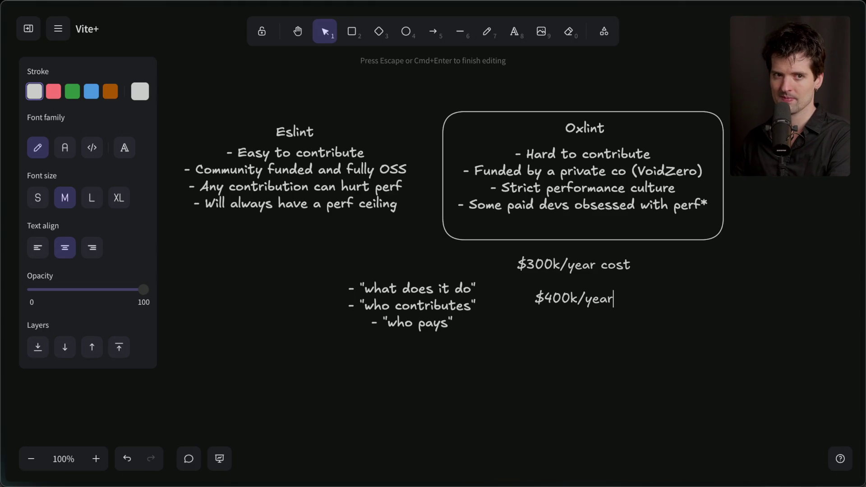
# Step: Delete the $300k/year and $400k/year notes and nudge the Oxlint box slightly right
pyautogui.click(586, 389)
pyautogui.click(587, 294)
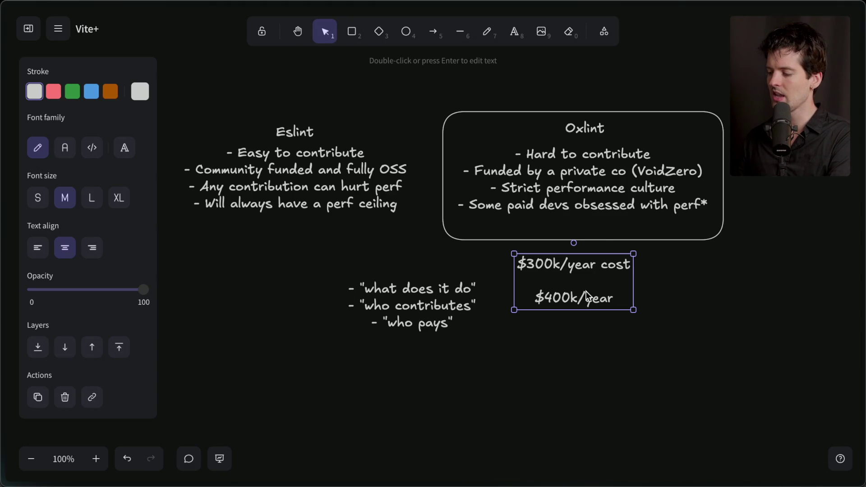
pyautogui.press('Delete')
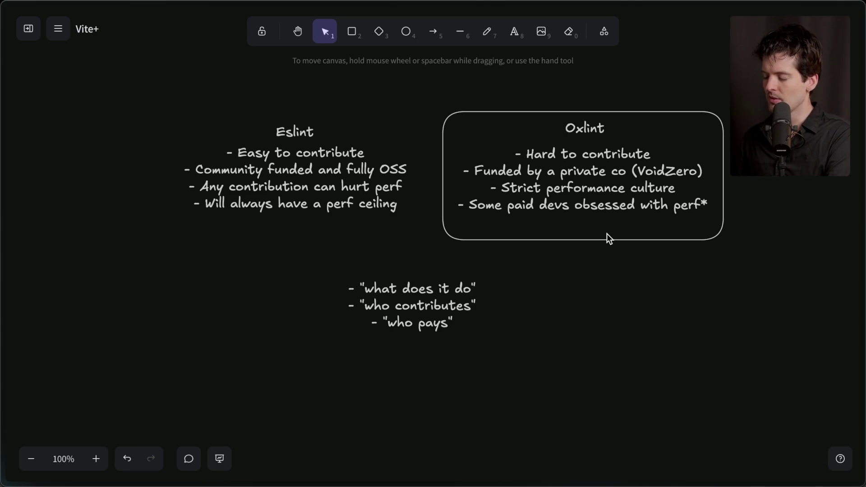
pyautogui.scroll(1, 607, 234)
pyautogui.click(585, 259)
pyautogui.moveTo(585, 260); pyautogui.dragTo(588, 260)
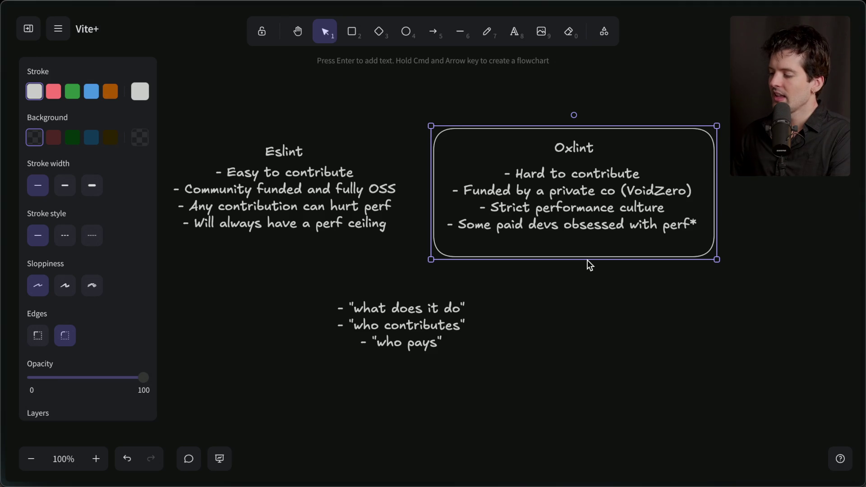
# Step: Switch to the 'Announcing Vite+ | VoidZero' article tab
pyautogui.moveTo(864, 260)
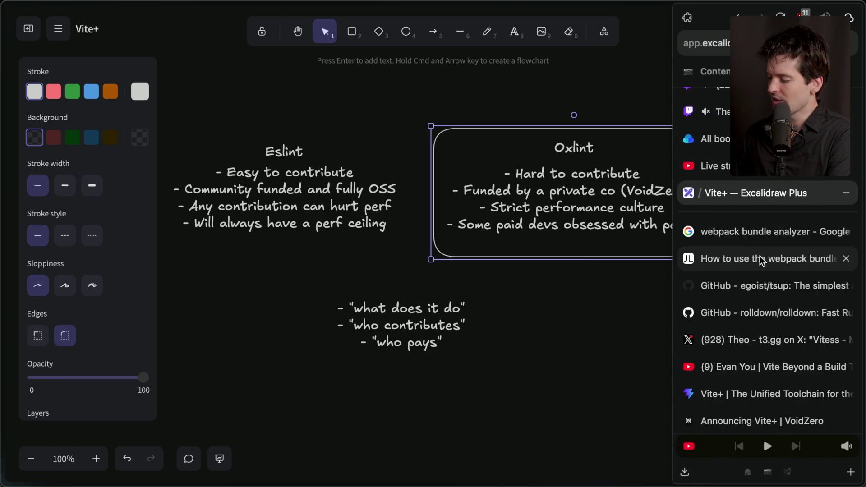
pyautogui.scroll(-1, 740, 377)
pyautogui.click(749, 394)
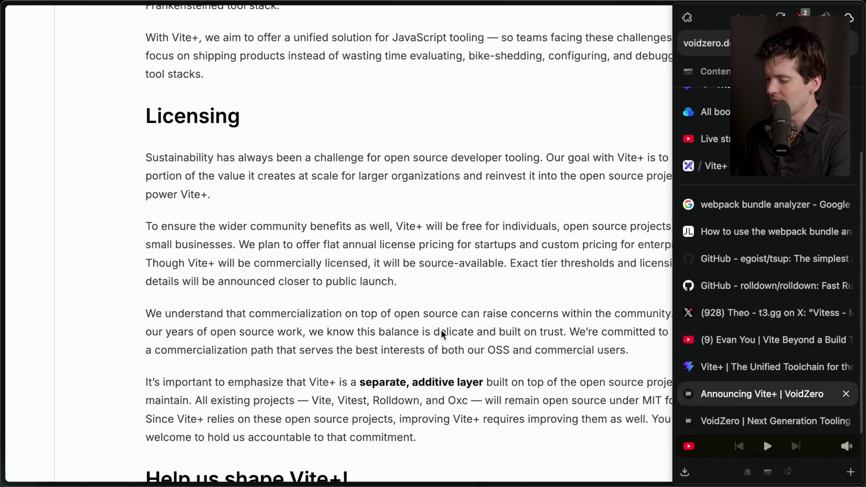
# Step: Highlight the Licensing opening, the community-benefit phrase and the source-available commercial licensing sentence
pyautogui.moveTo(138, 154)
pyautogui.mouseDown()
pyautogui.moveTo(458, 172)
pyautogui.moveTo(545, 156)
pyautogui.mouseUp()
pyautogui.click(545, 156)
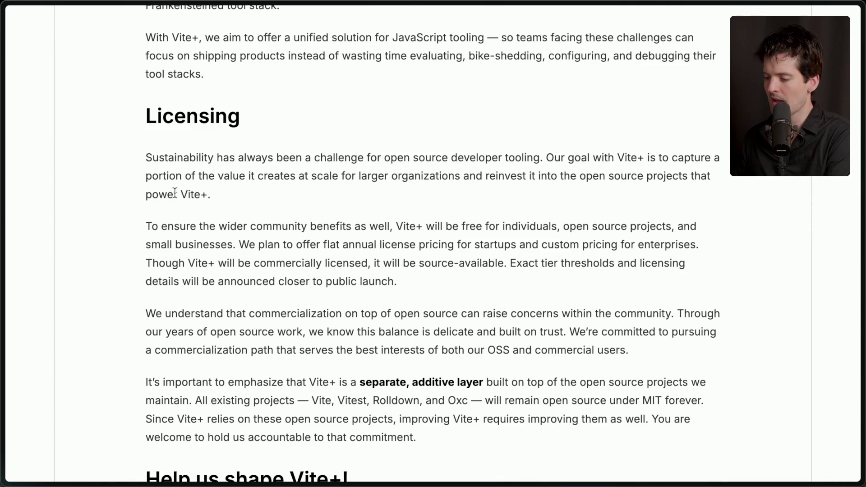
pyautogui.moveTo(146, 226); pyautogui.dragTo(391, 223)
pyautogui.click(392, 223)
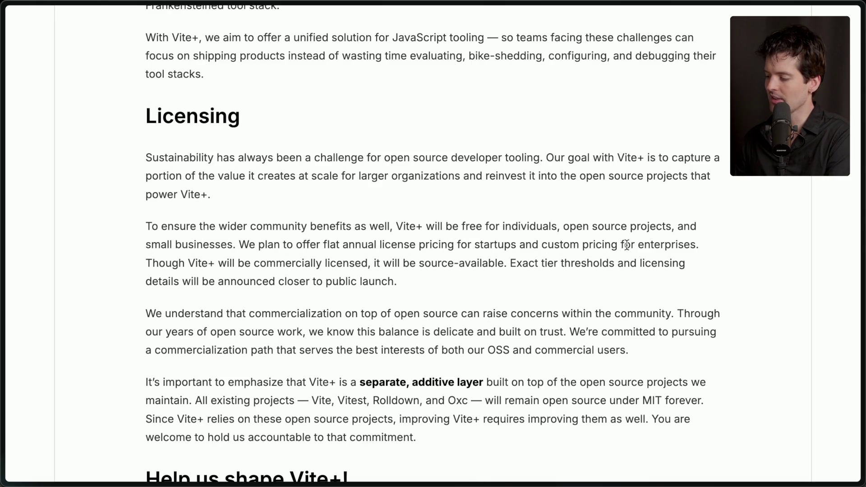
pyautogui.moveTo(153, 266); pyautogui.dragTo(416, 282)
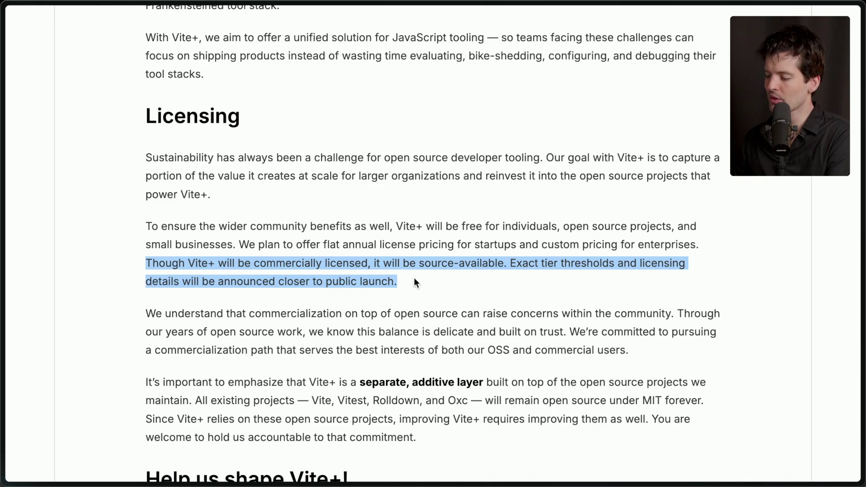
pyautogui.click(415, 280)
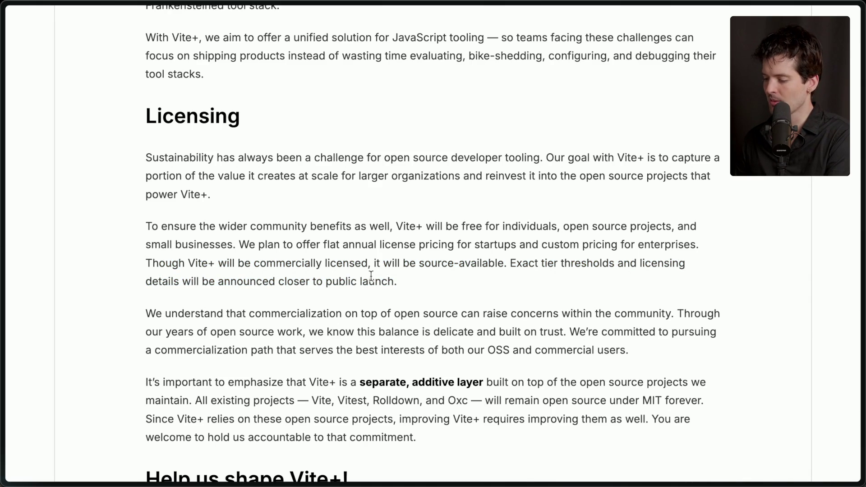
# Step: Highlight the commercialization concerns, the separate additive layer, and the promise projects stay MIT
pyautogui.scroll(-3, 419, 286)
pyautogui.moveTo(135, 200); pyautogui.dragTo(678, 199)
pyautogui.click(678, 200)
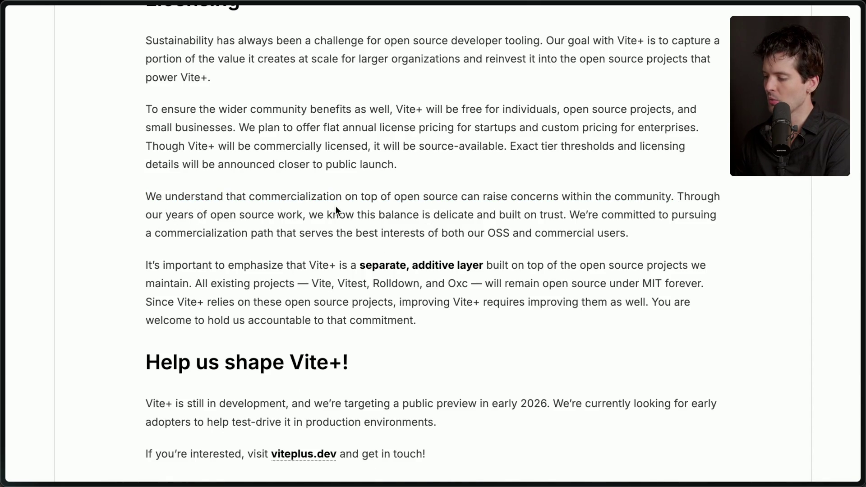
pyautogui.moveTo(570, 215); pyautogui.dragTo(664, 231)
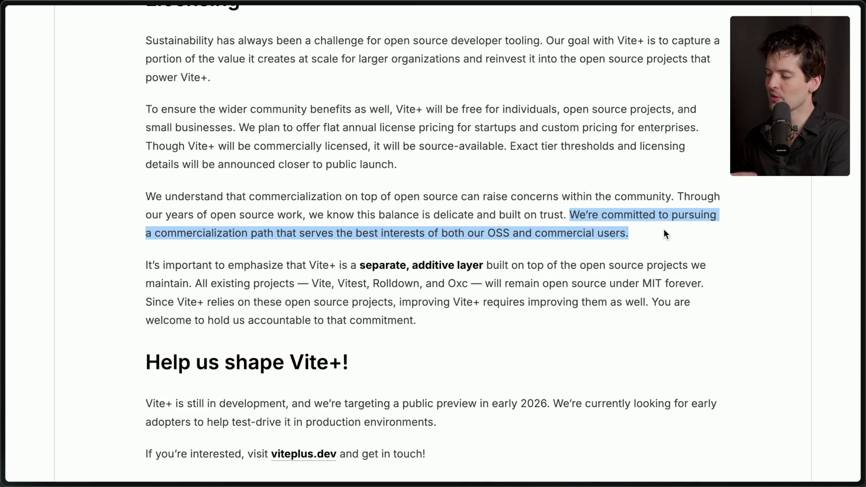
pyautogui.click(664, 230)
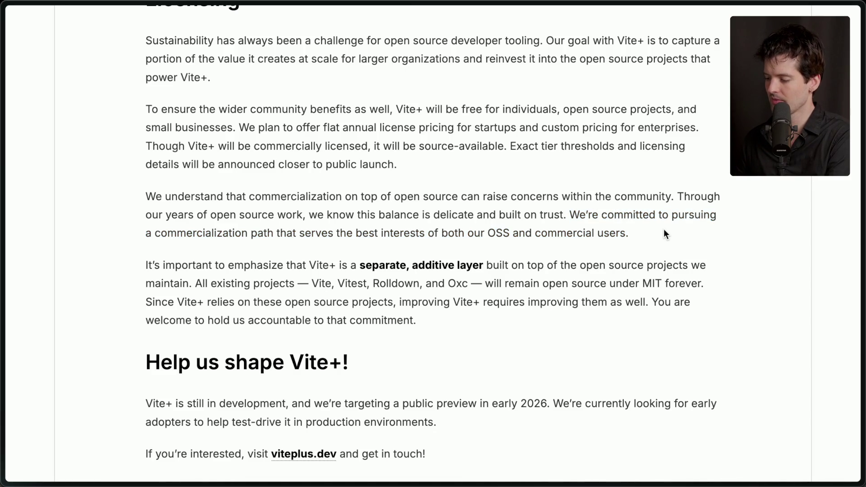
pyautogui.moveTo(145, 265); pyautogui.dragTo(484, 266)
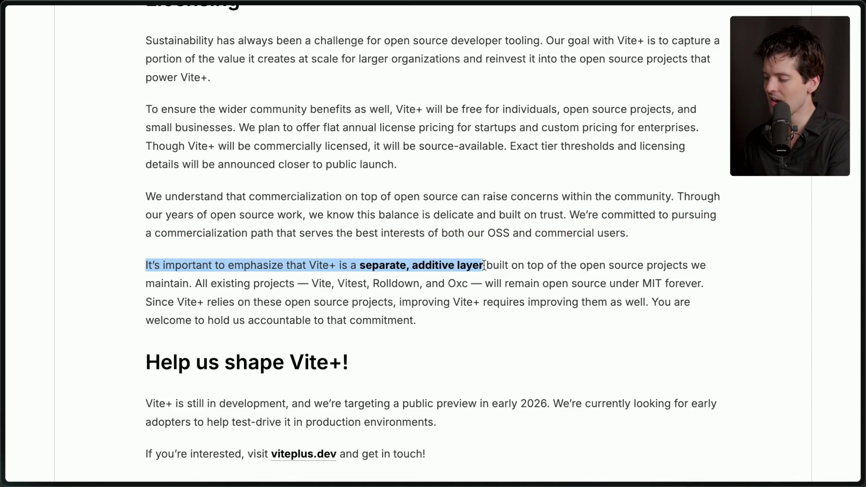
pyautogui.click(485, 266)
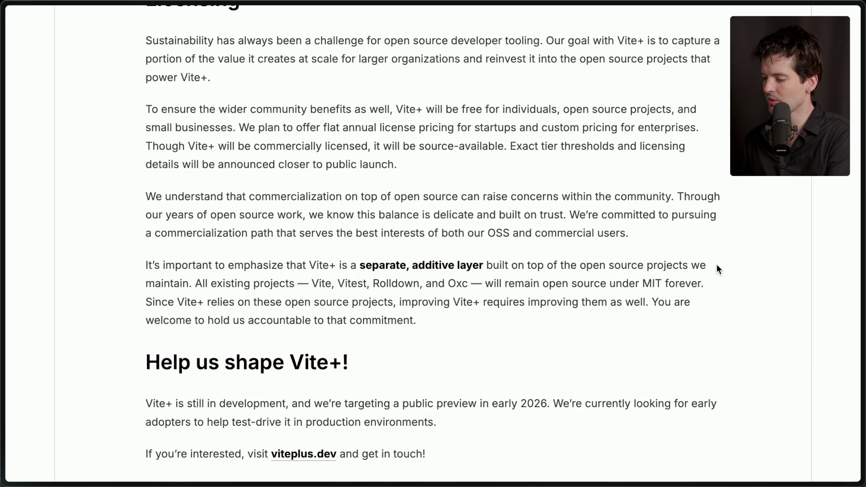
pyautogui.moveTo(196, 283); pyautogui.dragTo(443, 322)
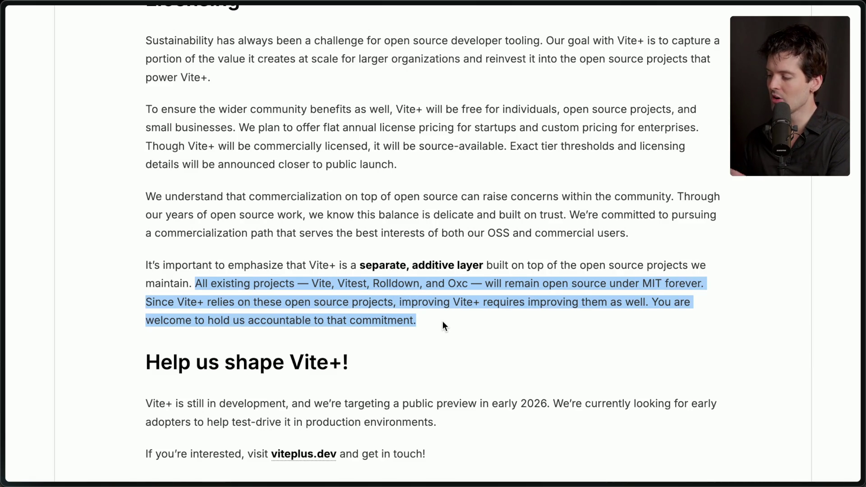
pyautogui.click(442, 322)
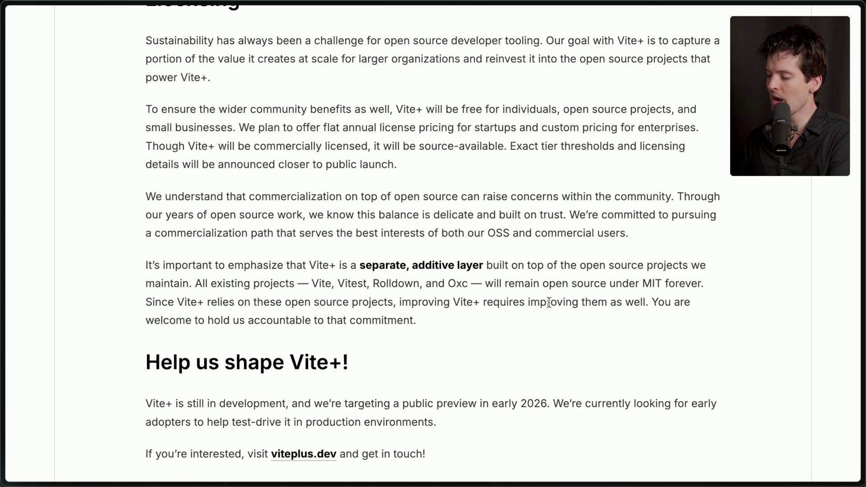
pyautogui.moveTo(652, 302); pyautogui.dragTo(660, 329)
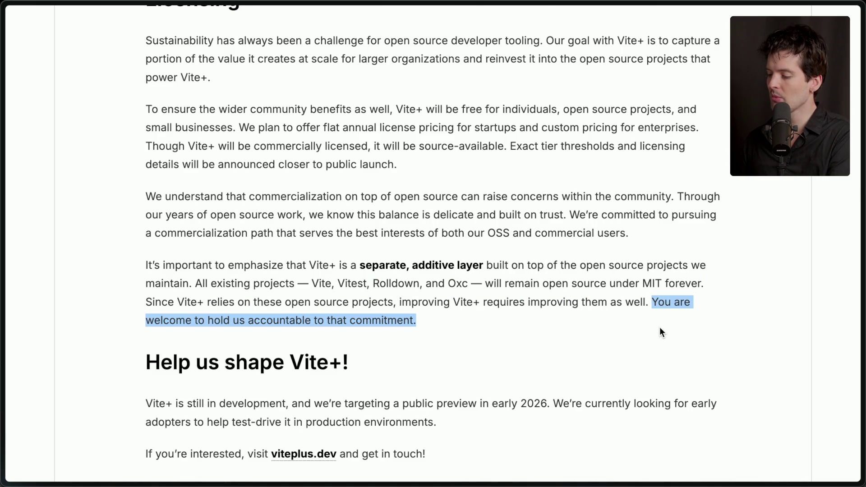
pyautogui.click(432, 323)
# Step: Return to the Excalidraw Vite+ whiteboard tab
pyautogui.scroll(-1, 431, 322)
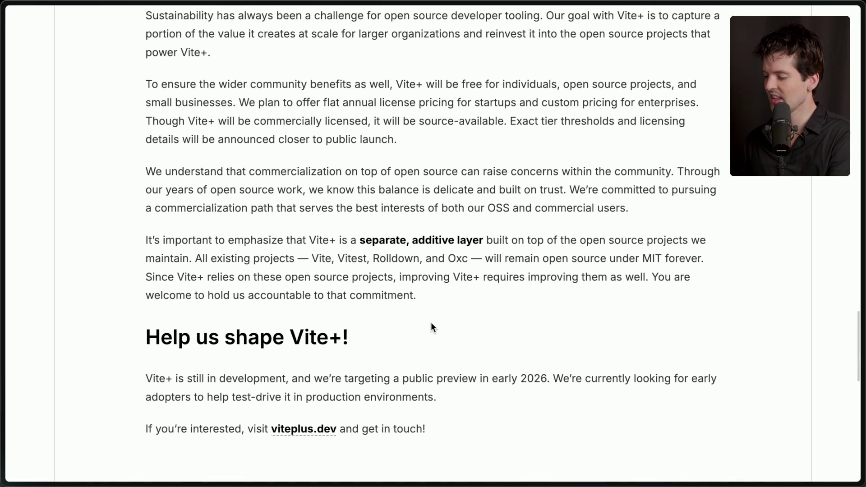
pyautogui.moveTo(863, 303)
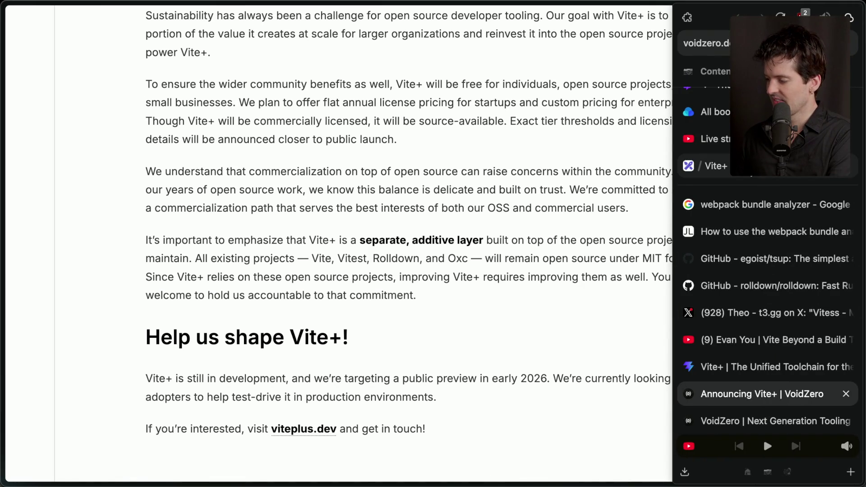
pyautogui.click(715, 165)
# Step: Reopen the 'Announcing Vite+ | VoidZero' article from the tab sidebar
pyautogui.moveTo(630, 128); pyautogui.dragTo(630, 127)
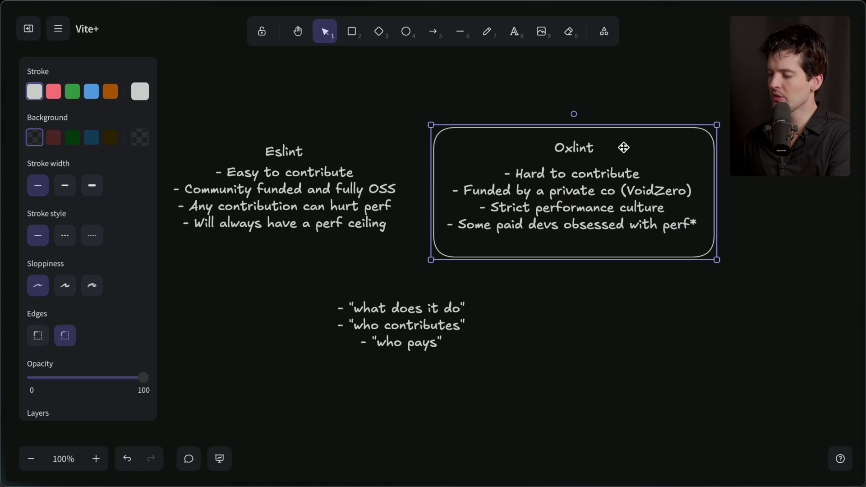
pyautogui.moveTo(862, 181)
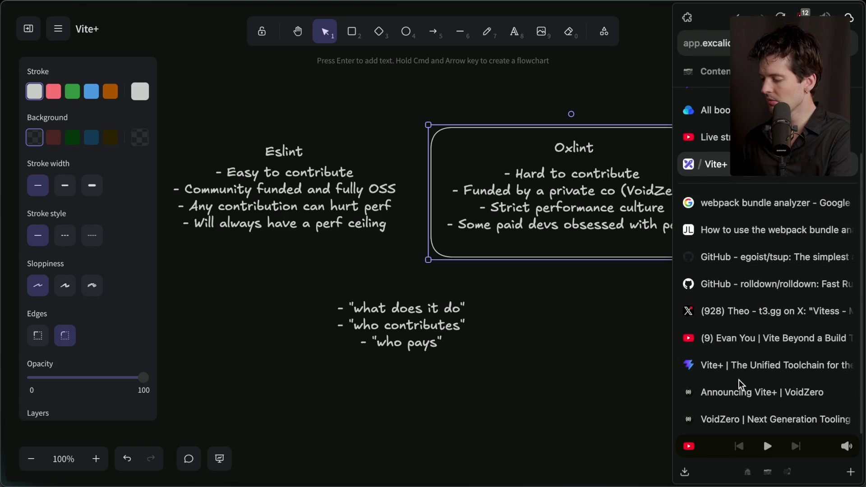
pyautogui.click(710, 422)
pyautogui.click(750, 394)
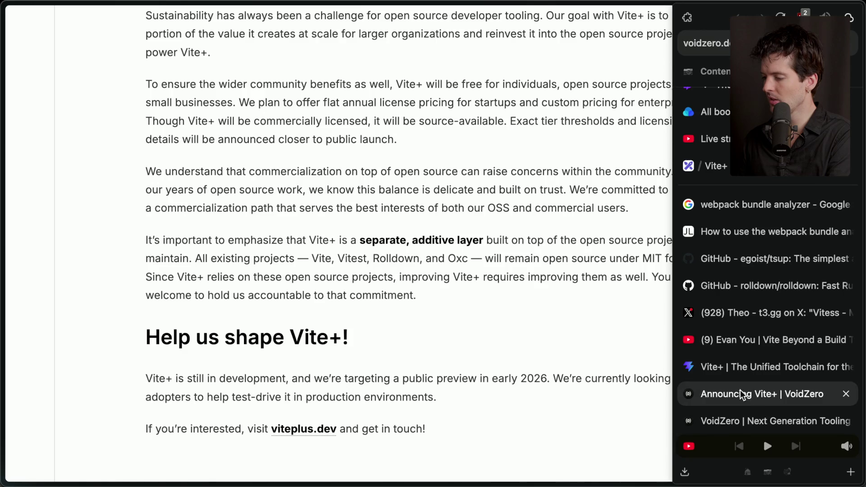
# Step: Highlight the command bullets from vite new through vite ui
pyautogui.scroll(15, 422, 232)
pyautogui.scroll(-12, 422, 232)
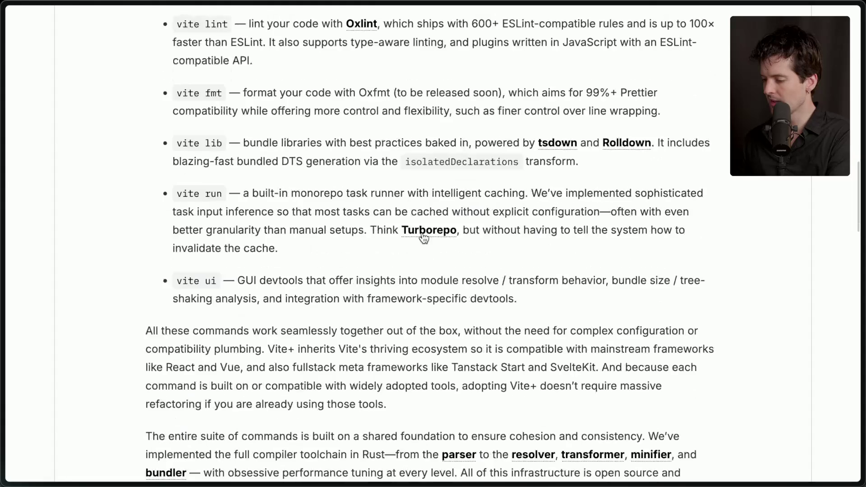
pyautogui.moveTo(176, 280); pyautogui.dragTo(537, 309)
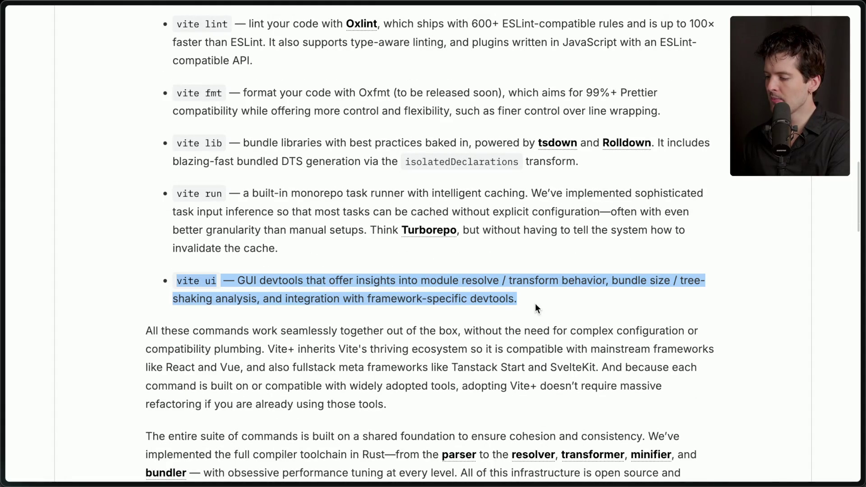
pyautogui.moveTo(175, 194)
pyautogui.mouseDown()
pyautogui.moveTo(291, 233)
pyautogui.moveTo(314, 255)
pyautogui.mouseUp()
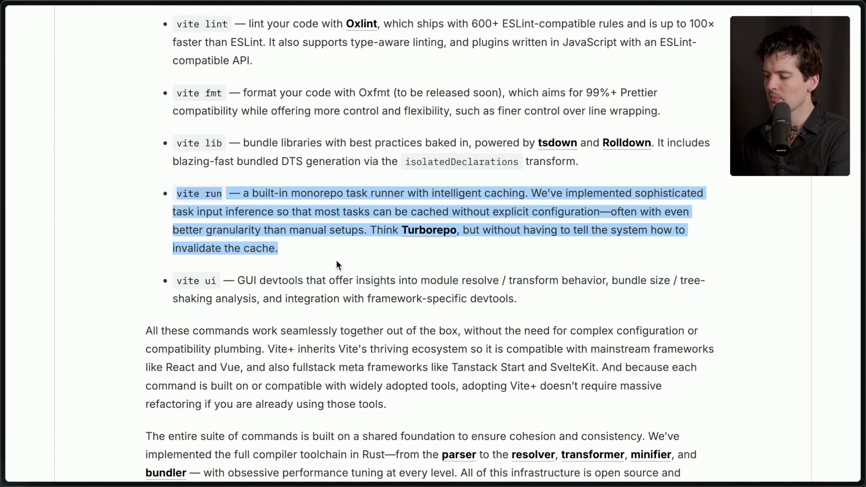
pyautogui.moveTo(537, 301)
pyautogui.mouseDown()
pyautogui.moveTo(485, 300)
pyautogui.moveTo(148, 180)
pyautogui.mouseUp()
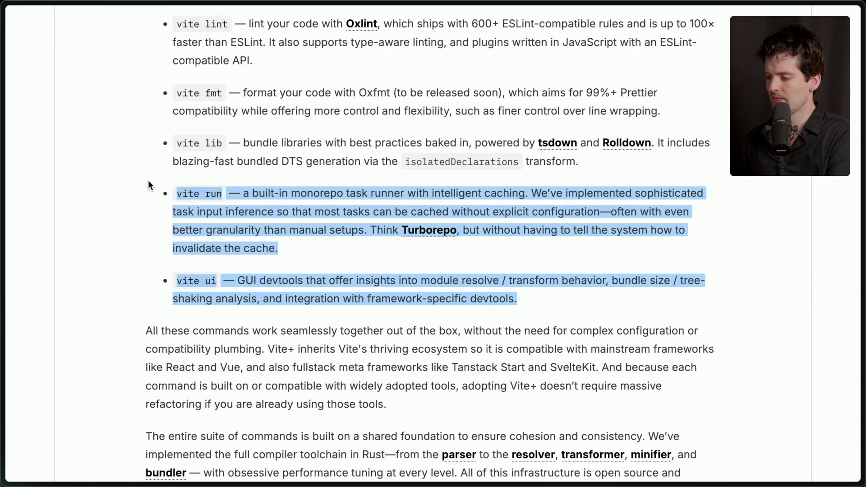
pyautogui.scroll(4, 148, 180)
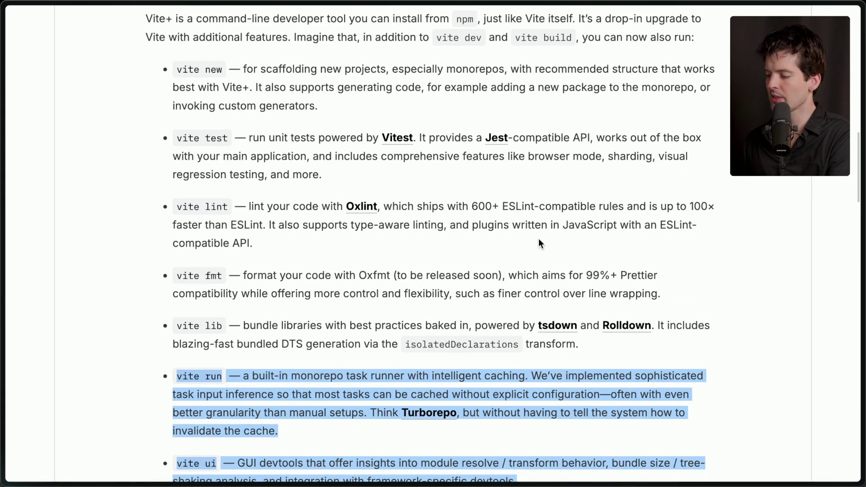
pyautogui.moveTo(582, 343)
pyautogui.mouseDown()
pyautogui.moveTo(202, 156)
pyautogui.moveTo(135, 69)
pyautogui.mouseUp()
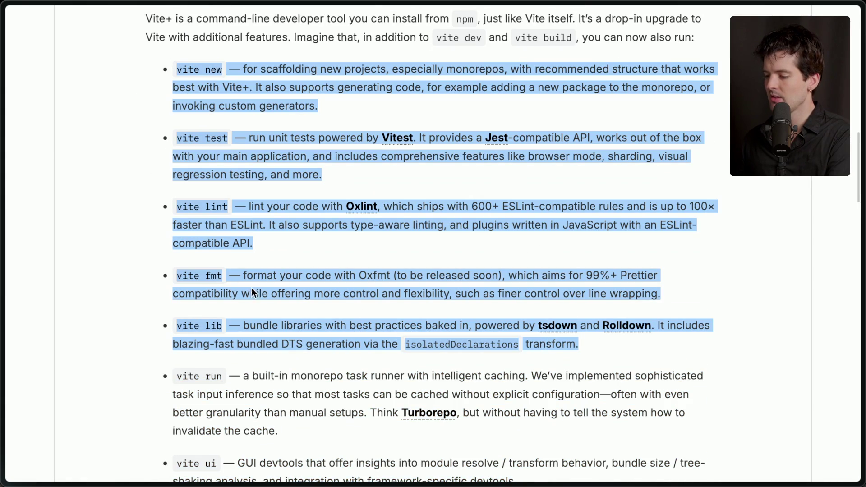
pyautogui.click(253, 310)
# Step: Return to the Excalidraw Vite+ whiteboard tab
pyautogui.scroll(-1, 253, 310)
pyautogui.moveTo(860, 243)
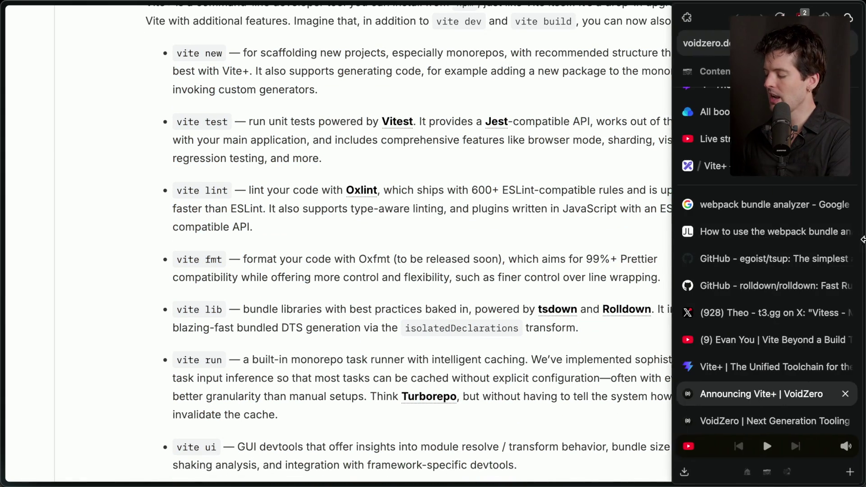
pyautogui.click(715, 166)
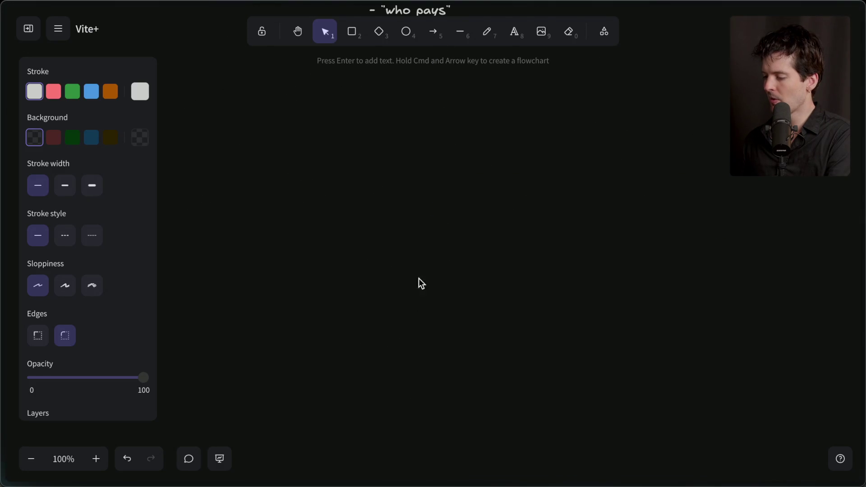
# Step: Write '...will anyone buy?' in XL font on empty canvas and move it up near the top
pyautogui.doubleClick(408, 253)
pyautogui.click(118, 197)
pyautogui.write('...will anyone buy?')
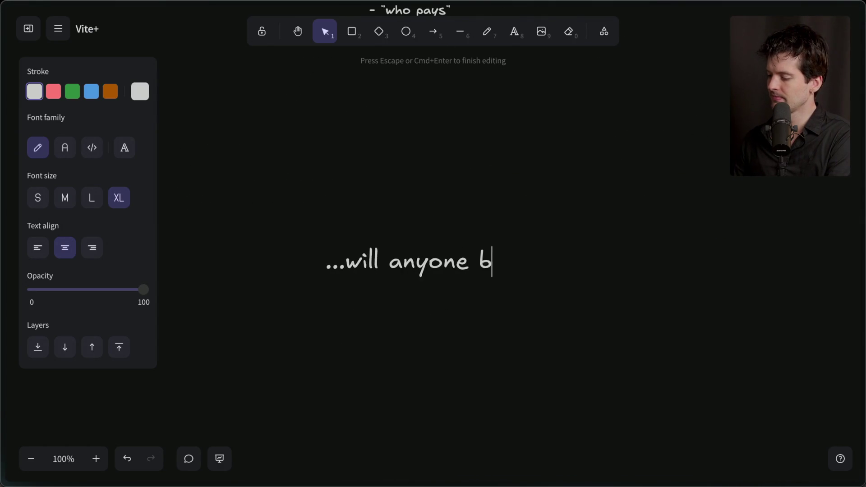
pyautogui.click(241, 302)
pyautogui.moveTo(396, 268); pyautogui.dragTo(408, 171)
pyautogui.scroll(-2, 407, 228)
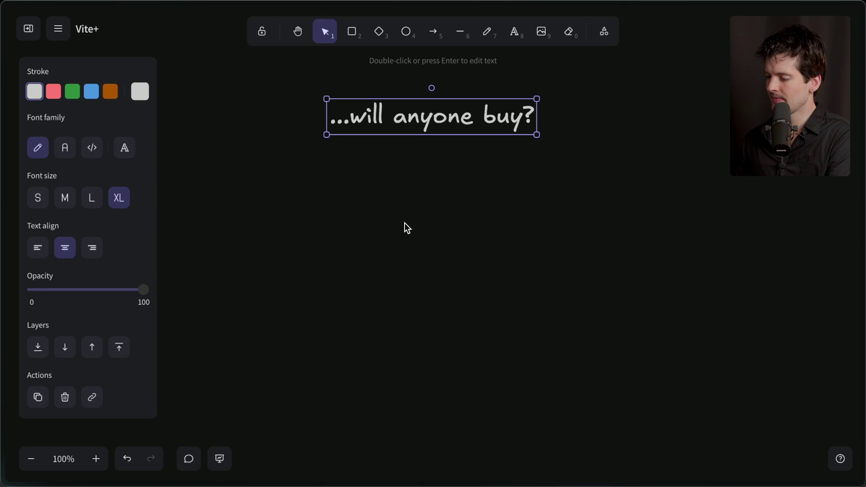
pyautogui.click(408, 228)
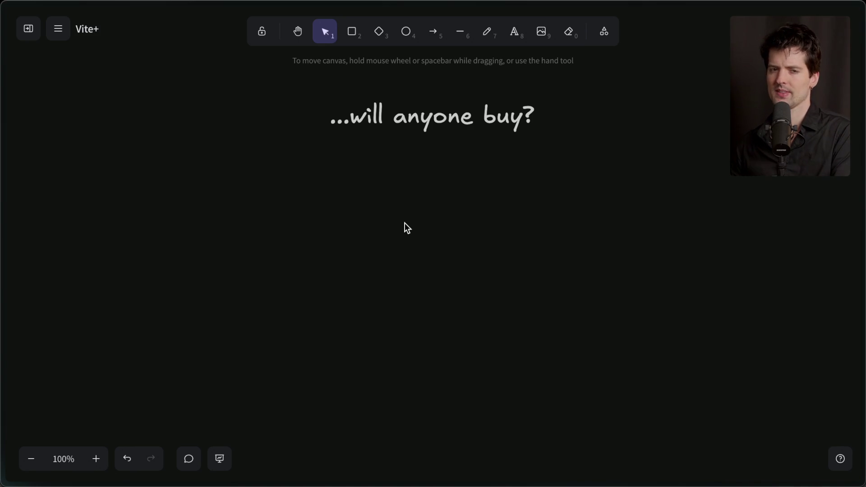
pyautogui.doubleClick(418, 171)
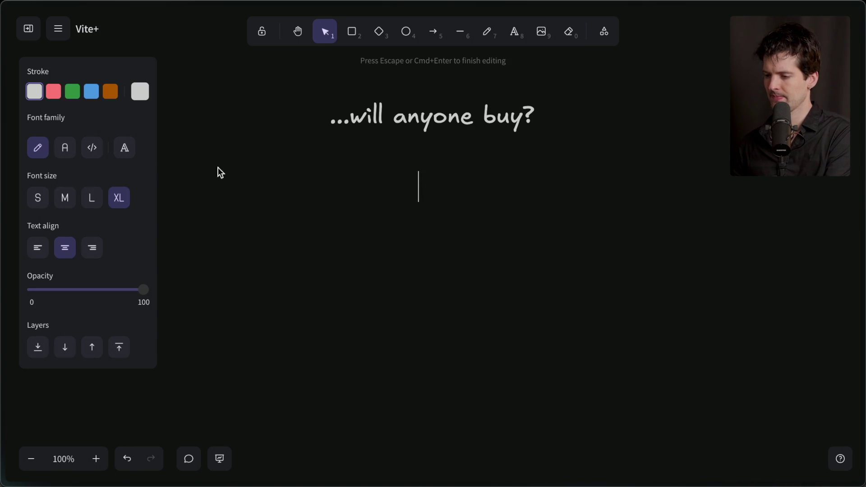
# Step: Type 'Unix -> Linux' in large font, removing the '(closed)' annotation
pyautogui.click(92, 197)
pyautogui.write('Unix')
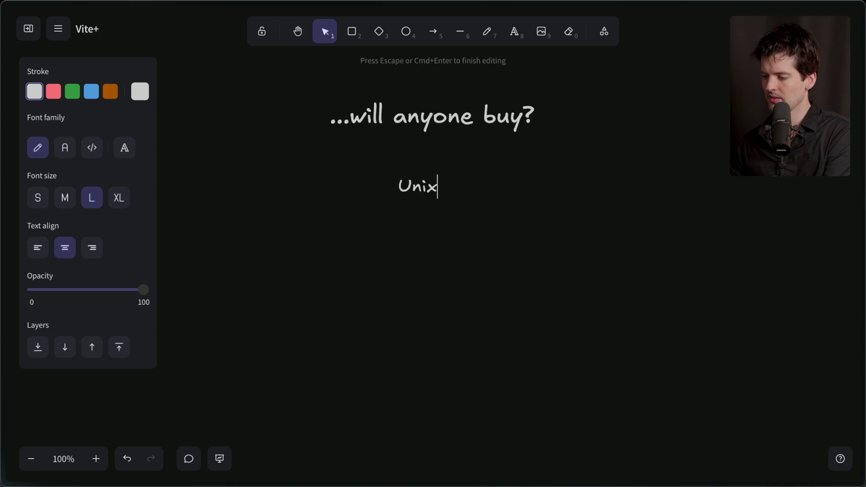
pyautogui.write(' (closed) -')
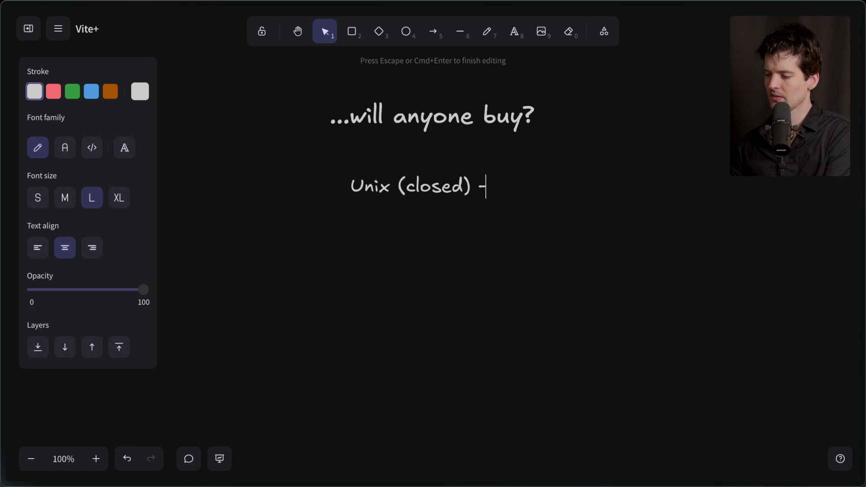
pyautogui.write('> Linux (')
pyautogui.press('BackSpace')
pyautogui.press('BackSpace')
pyautogui.hotkey('alt', 'Left')
pyautogui.hotkey('alt', 'Left')
pyautogui.hotkey('alt', 'BackSpace')
pyautogui.press('BackSpace')
pyautogui.press('BackSpace')
pyautogui.press('End')
pyautogui.press('Return')
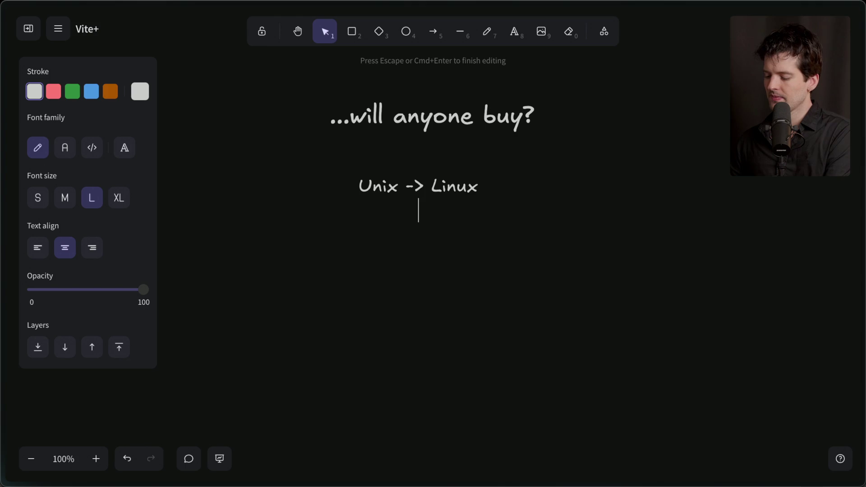
# Step: Add the lines 'Bitkeeper -> git' and 'Sublime Text -> VS Code' below it
pyautogui.write('Bitkeeper ->')
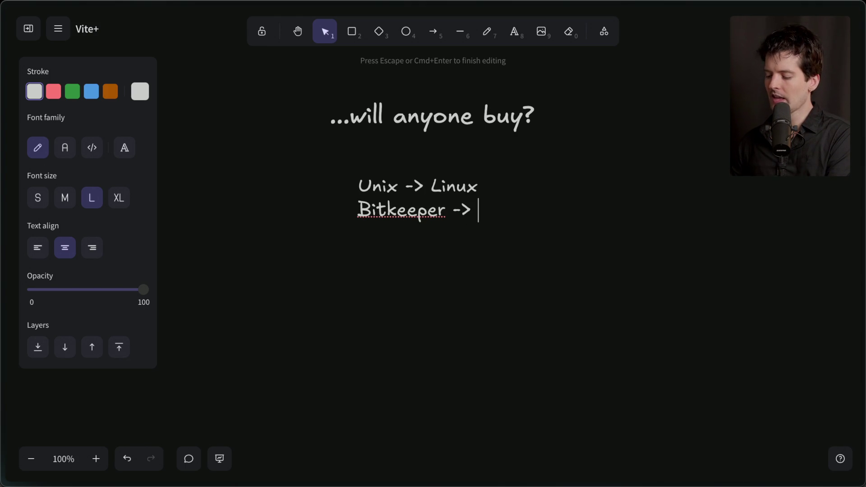
pyautogui.write('git')
pyautogui.press('Return')
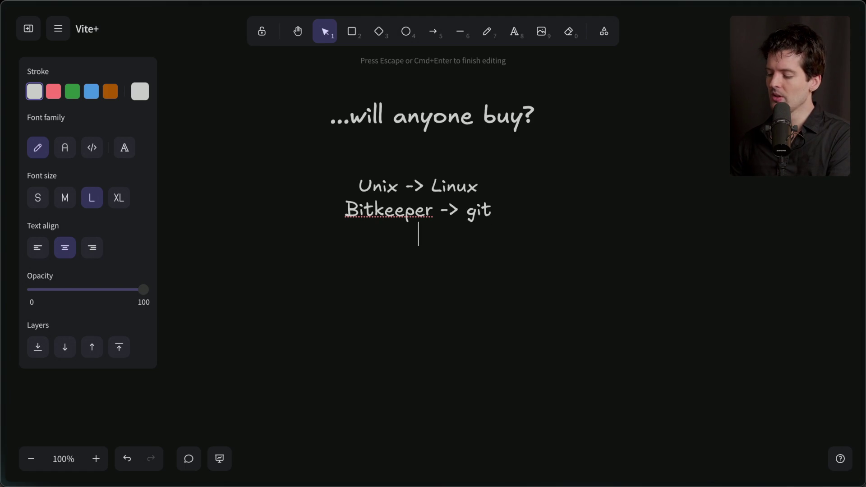
pyautogui.write('Sublim')
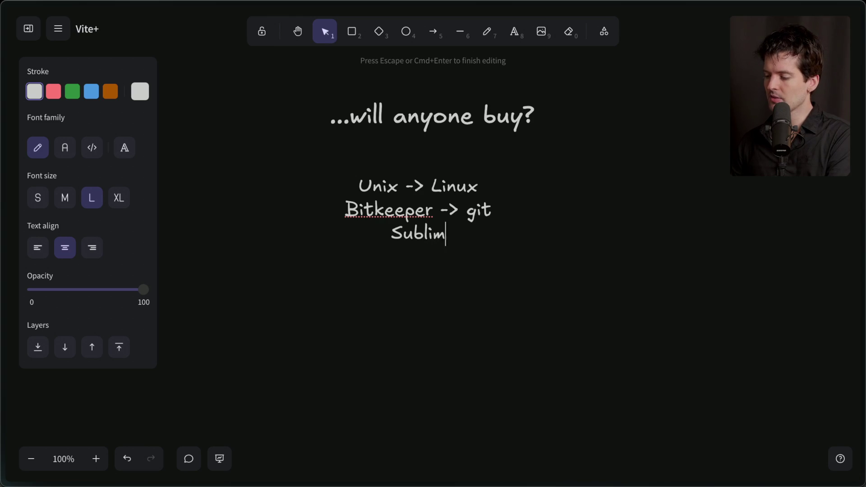
pyautogui.write('e Text -> ')
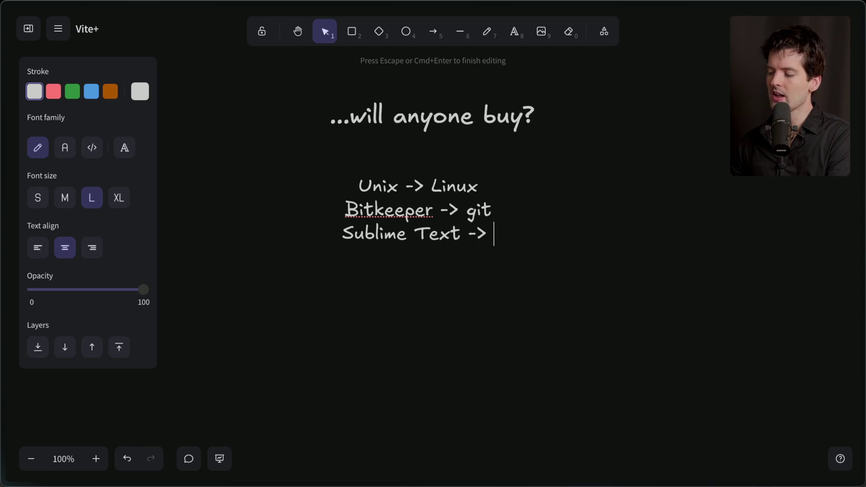
pyautogui.write('VS Code')
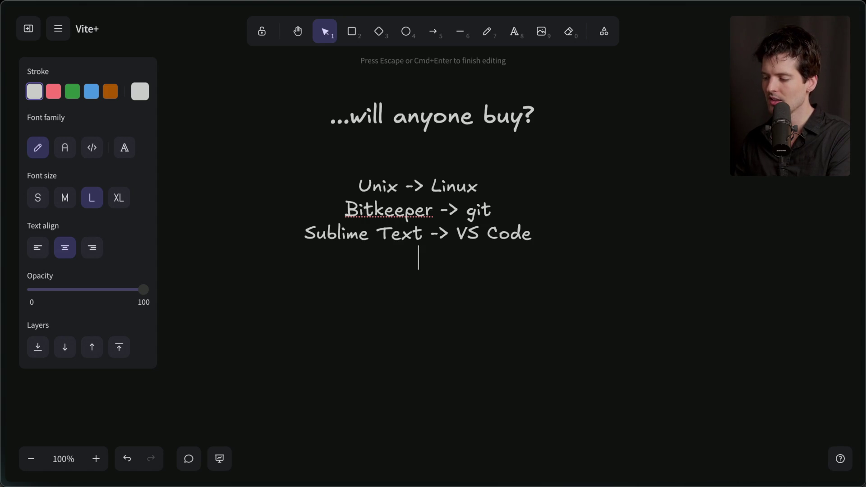
pyautogui.press('BackSpace')
pyautogui.press('BackSpace')
pyautogui.write('e')
pyautogui.press('Return')
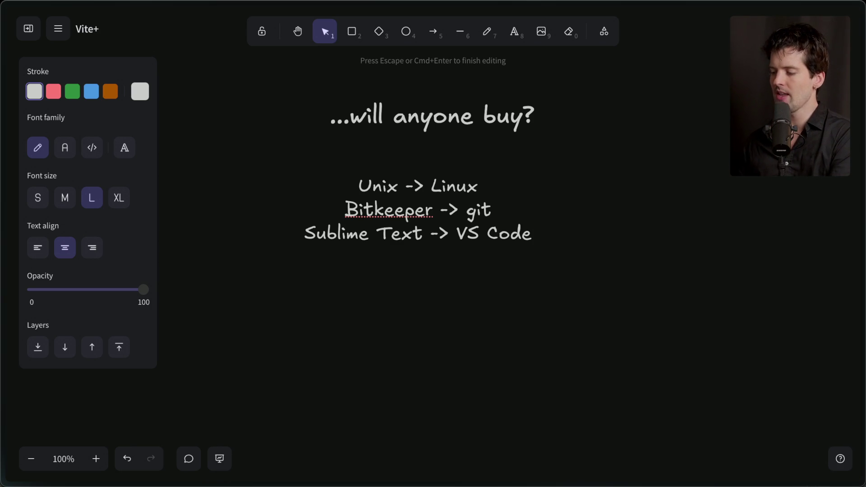
pyautogui.moveTo(862, 258)
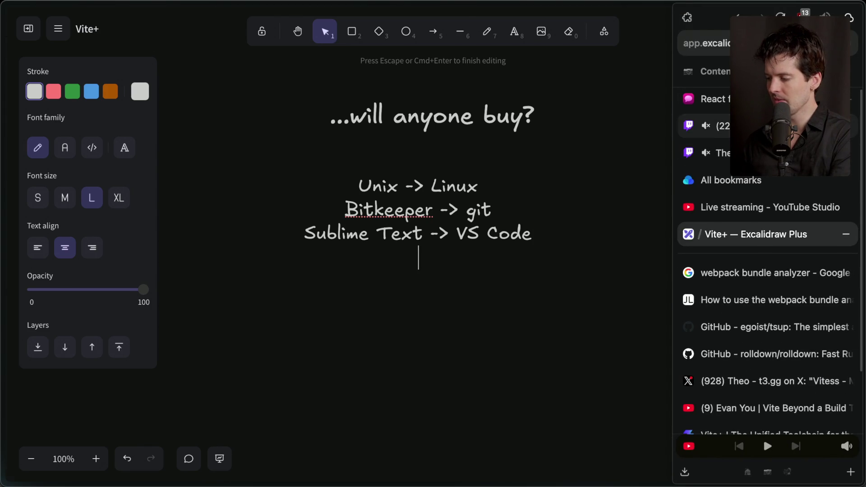
# Step: Copy 'ag grid' from the Twitch chat, search it with !G, and open the AG Grid site
pyautogui.click(722, 126)
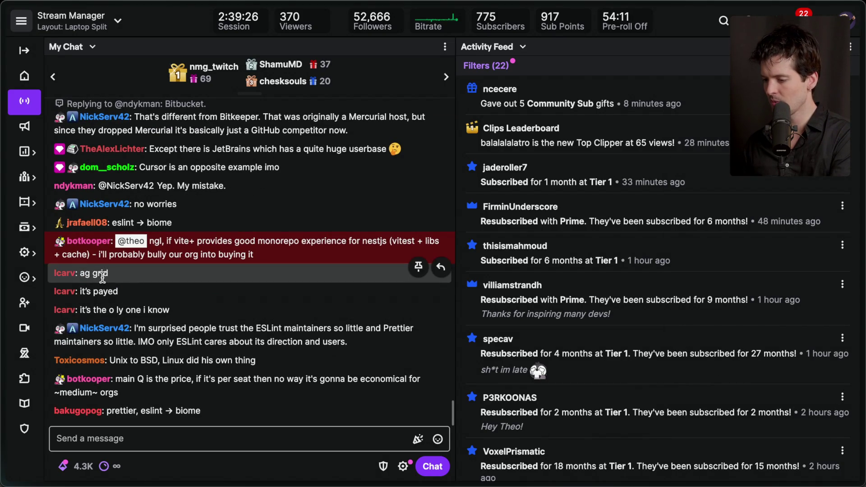
pyautogui.moveTo(80, 274); pyautogui.dragTo(123, 273)
pyautogui.press('super+c')
pyautogui.press('super+t')
pyautogui.press('super+v')
pyautogui.write('!G')
pyautogui.press('Return')
pyautogui.click(132, 142)
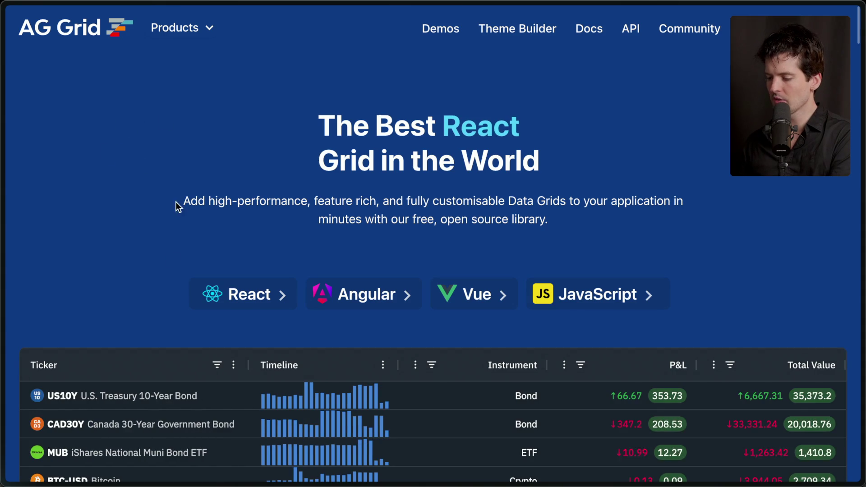
# Step: Scroll the AG Grid homepage down to the demo grid and back up
pyautogui.scroll(-5, 165, 203)
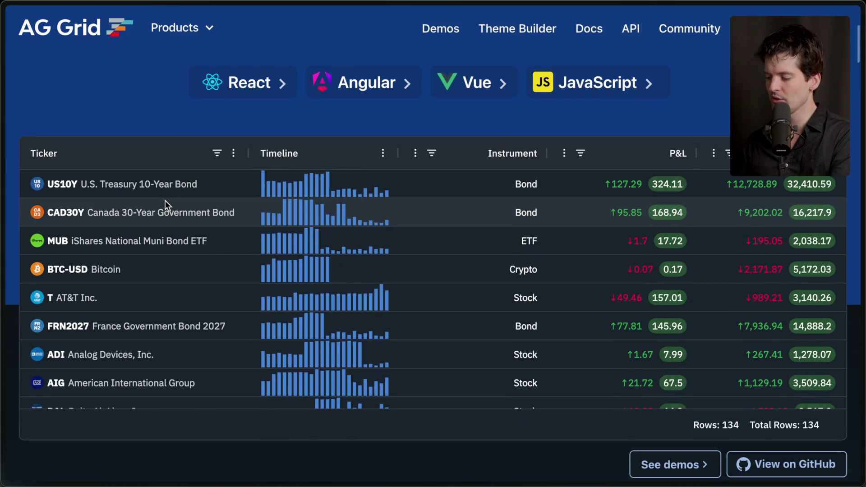
pyautogui.scroll(-3, 207, 280)
pyautogui.scroll(3, 208, 284)
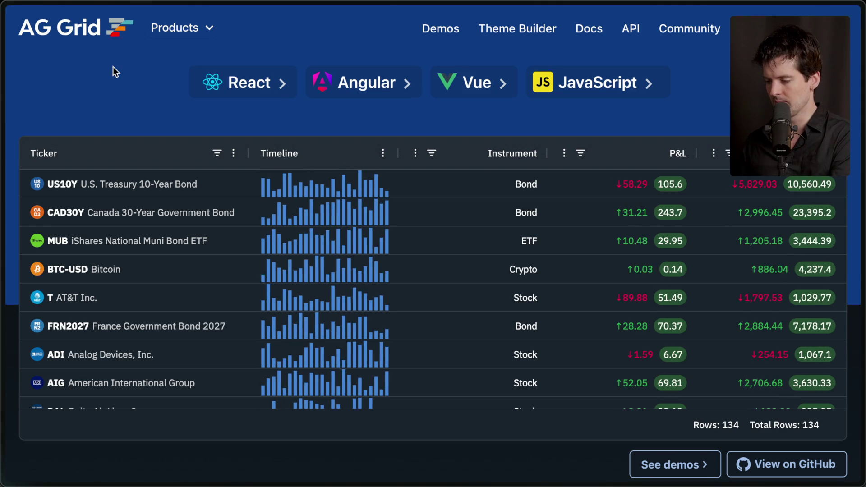
pyautogui.scroll(1, 105, 75)
pyautogui.scroll(5, 106, 79)
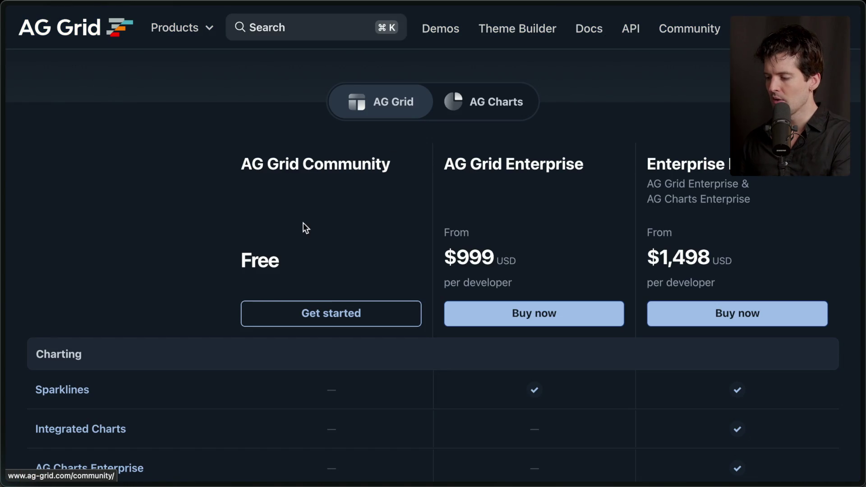
# Step: Scroll through the Community vs Enterprise feature comparison table
pyautogui.scroll(-5, 294, 216)
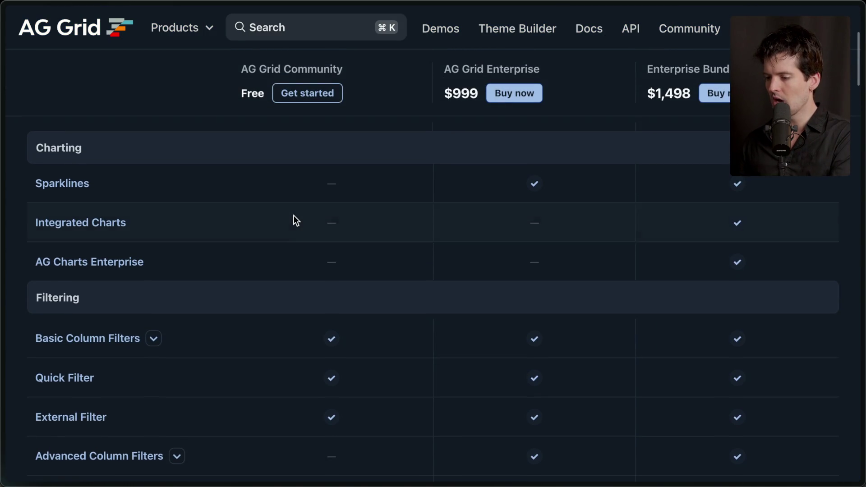
pyautogui.scroll(-1, 507, 316)
pyautogui.scroll(-3, 507, 314)
pyautogui.scroll(-4, 384, 343)
pyautogui.scroll(-1, 389, 371)
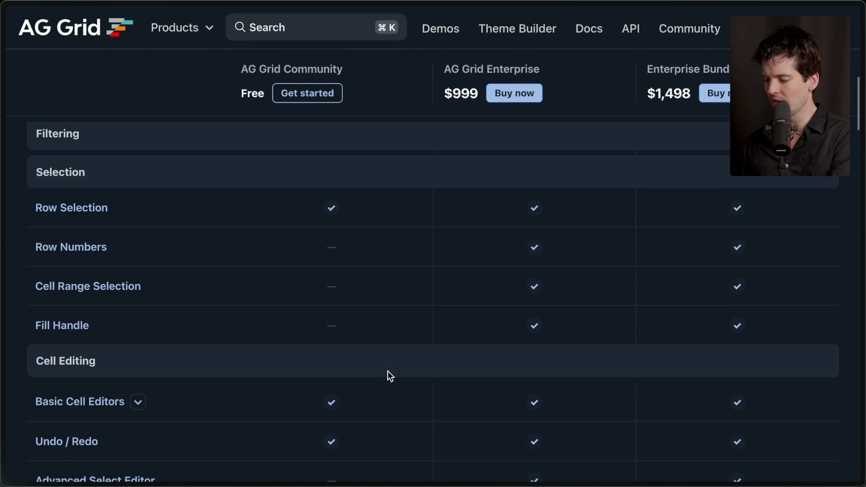
pyautogui.scroll(-15, 388, 371)
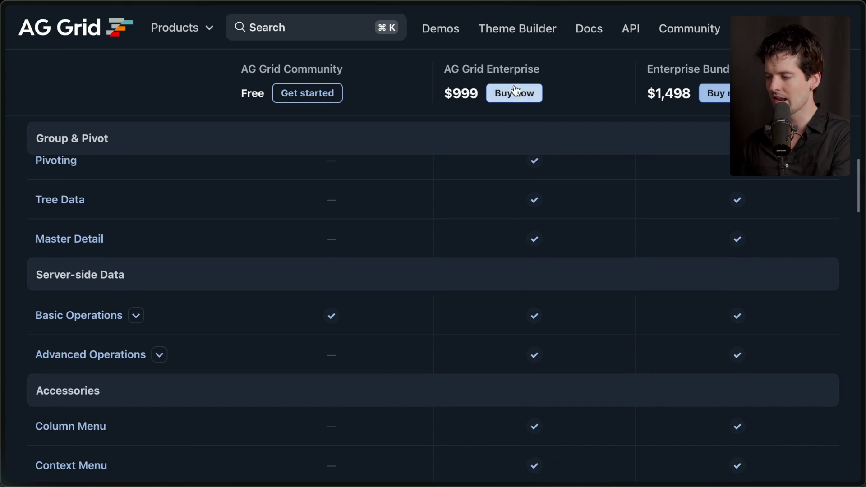
pyautogui.scroll(-10, 532, 338)
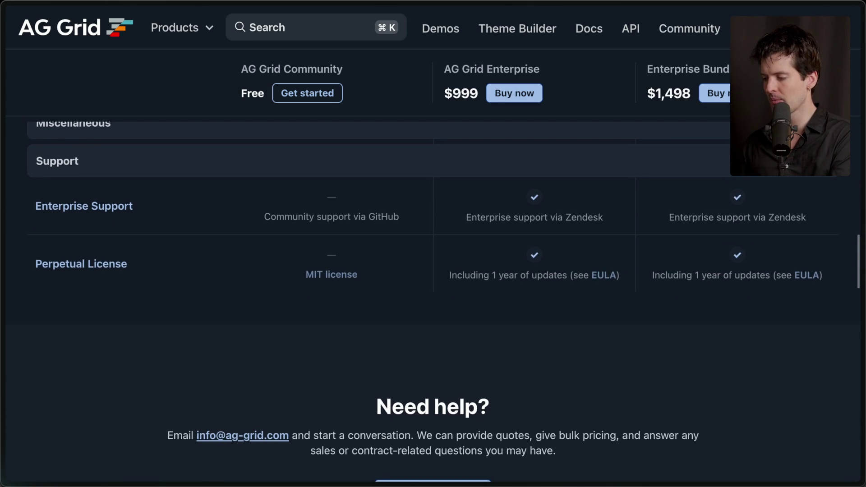
pyautogui.scroll(-5, 513, 312)
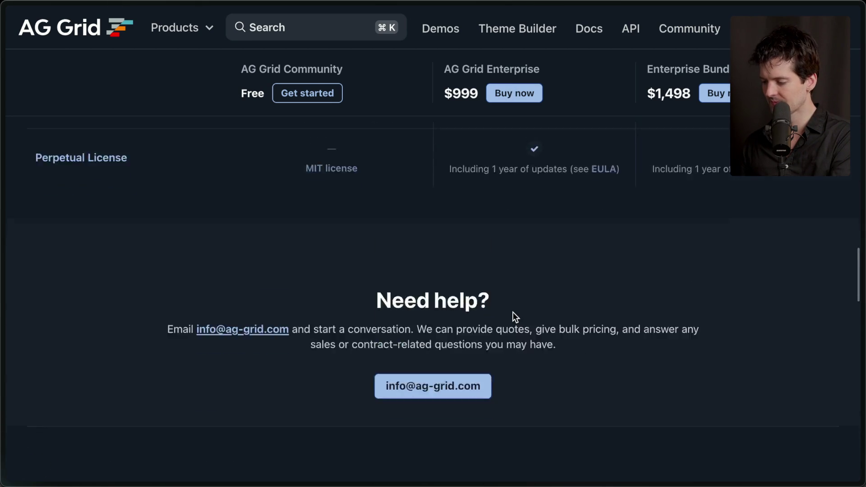
pyautogui.hscroll(-5, 513, 312)
pyautogui.scroll(-15, 513, 312)
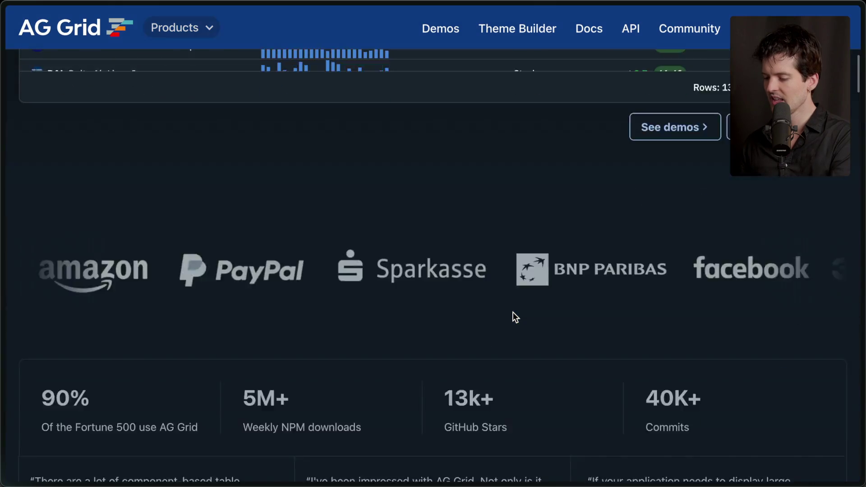
pyautogui.scroll(-15, 513, 312)
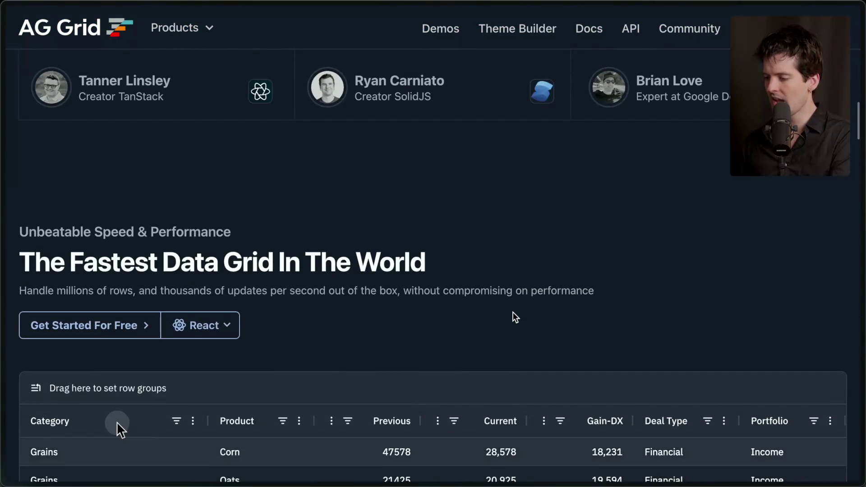
pyautogui.scroll(-15, 513, 312)
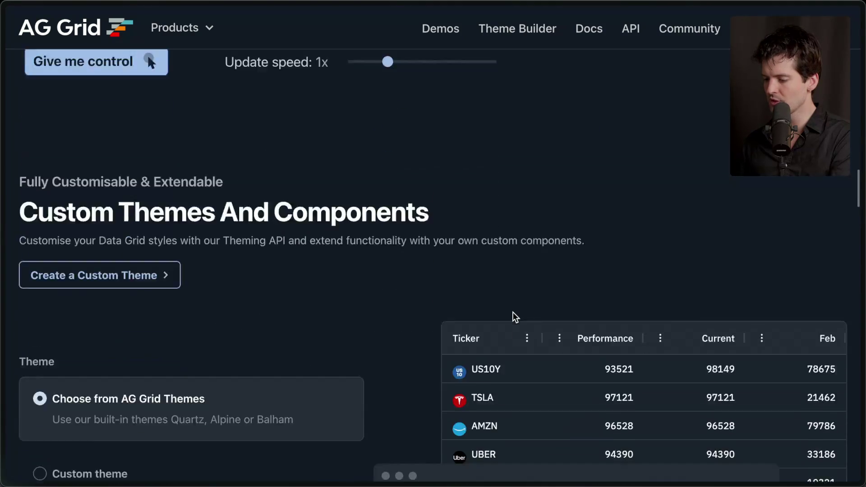
pyautogui.scroll(-20, 514, 317)
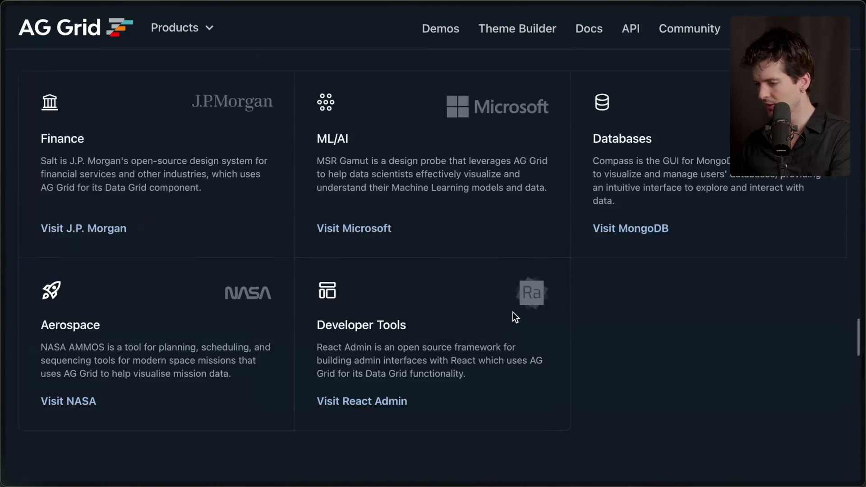
pyautogui.scroll(20, 515, 317)
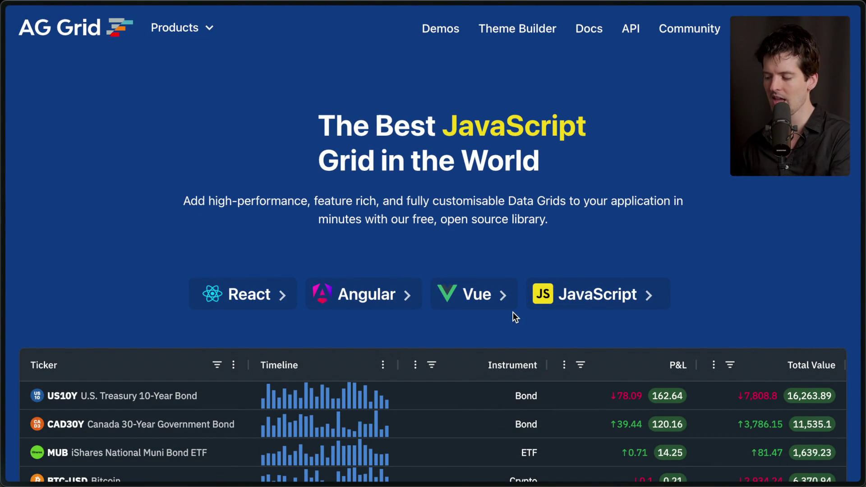
pyautogui.scroll(-3, 513, 313)
pyautogui.click(367, 261)
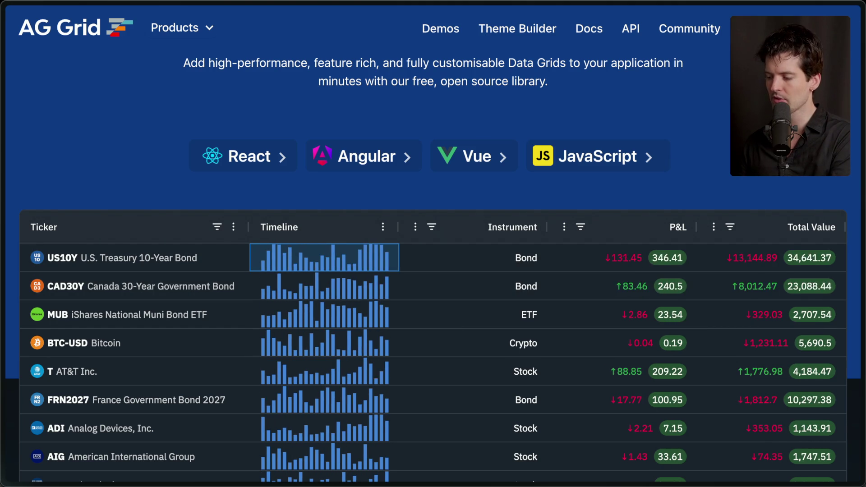
pyautogui.click(472, 257)
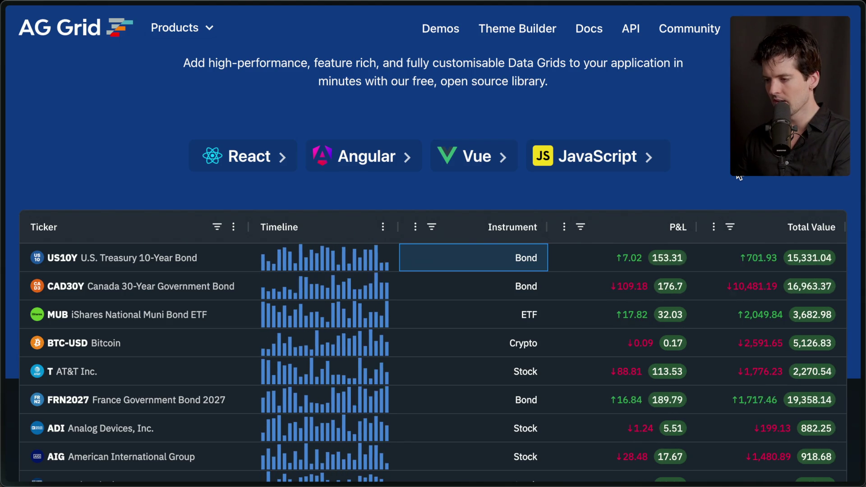
pyautogui.scroll(2, 739, 176)
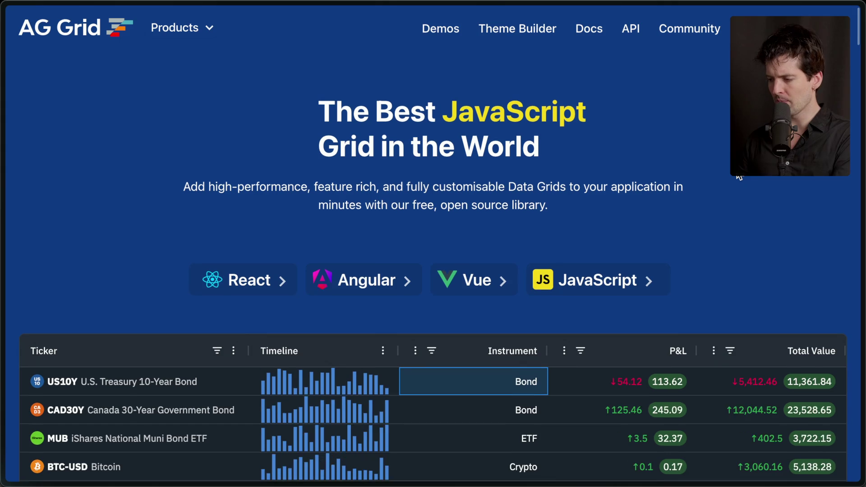
pyautogui.scroll(-2, 739, 176)
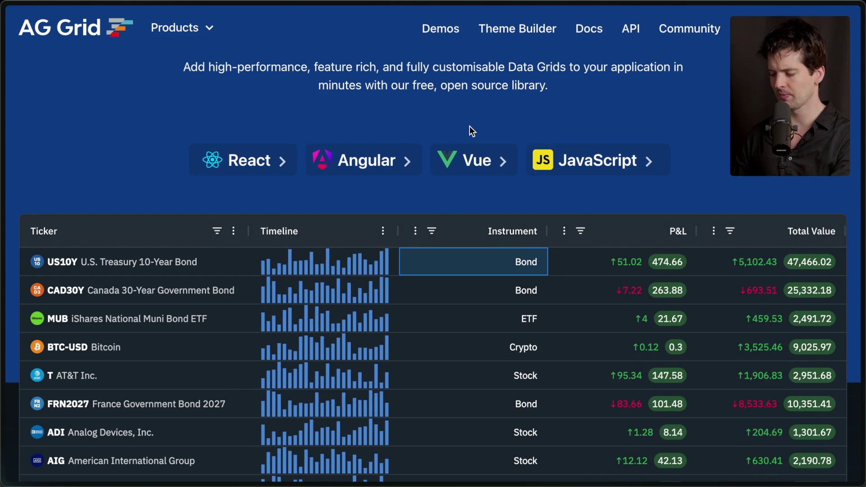
pyautogui.hotkey('alt', 'Tab')
# Step: Switch to the 'Vite+ | The Unified Toolchain' tab from the tab sidebar
pyautogui.moveTo(863, 232)
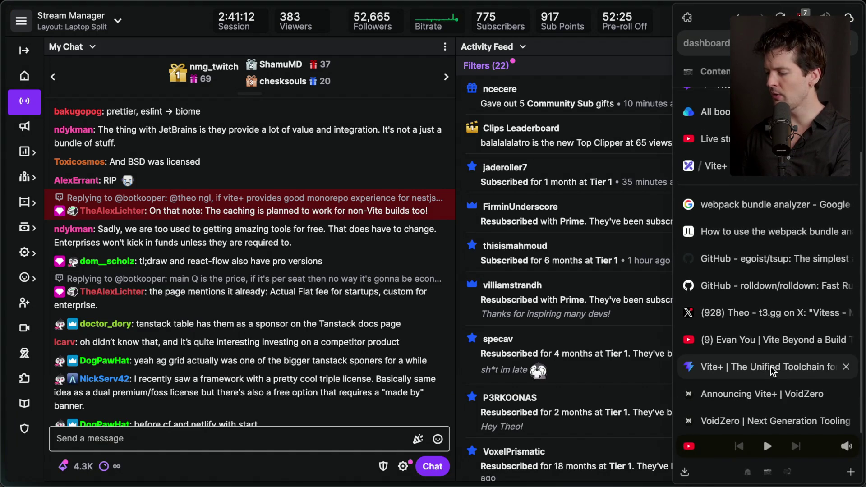
pyautogui.click(773, 371)
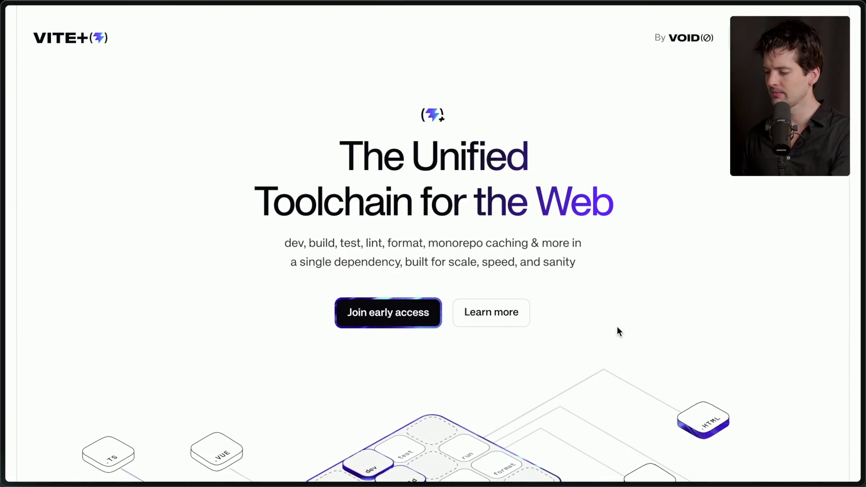
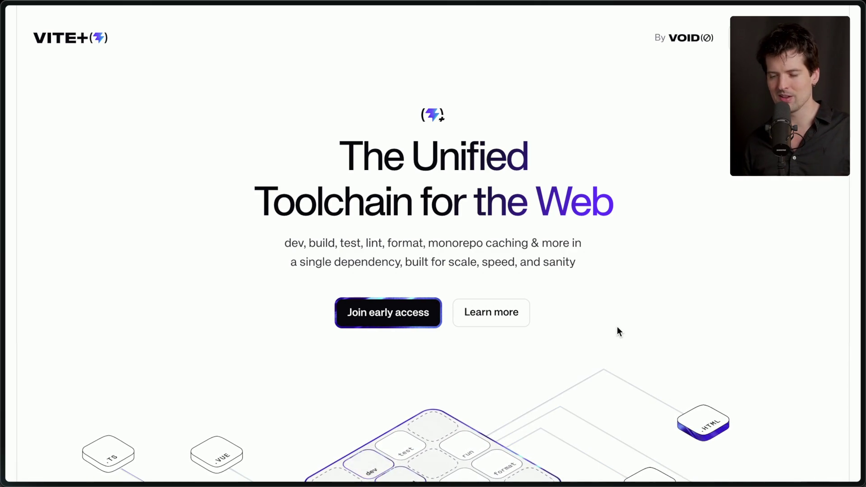
# Step: Go to coderabbit.com in a new browser address
pyautogui.press('super+t')
pyautogui.write('code')
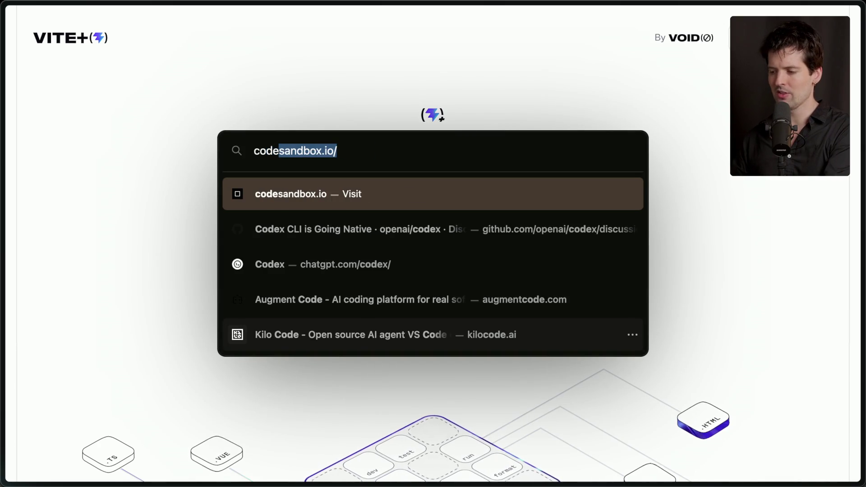
pyautogui.write('rabbit.c')
pyautogui.write('om')
pyautogui.press('Return')
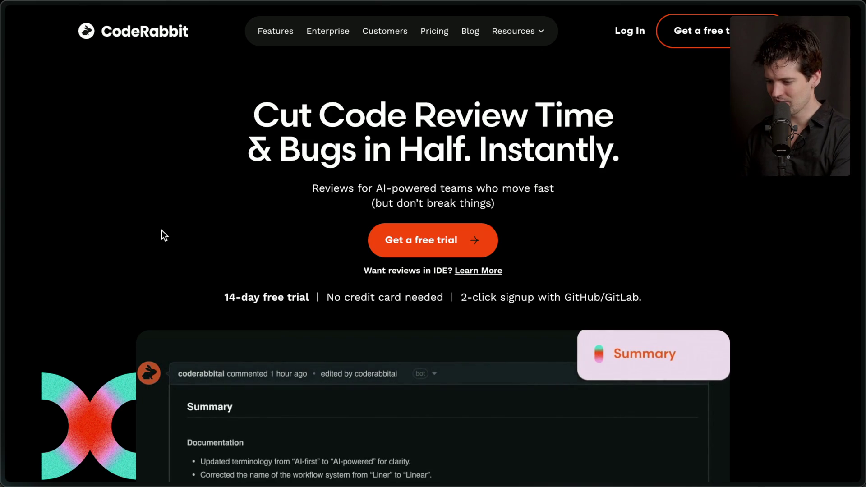
# Step: Visit the Stream Manager and CodeRabbit tabs, then switch to the Vite+ landing page
pyautogui.moveTo(864, 244)
pyautogui.click(713, 122)
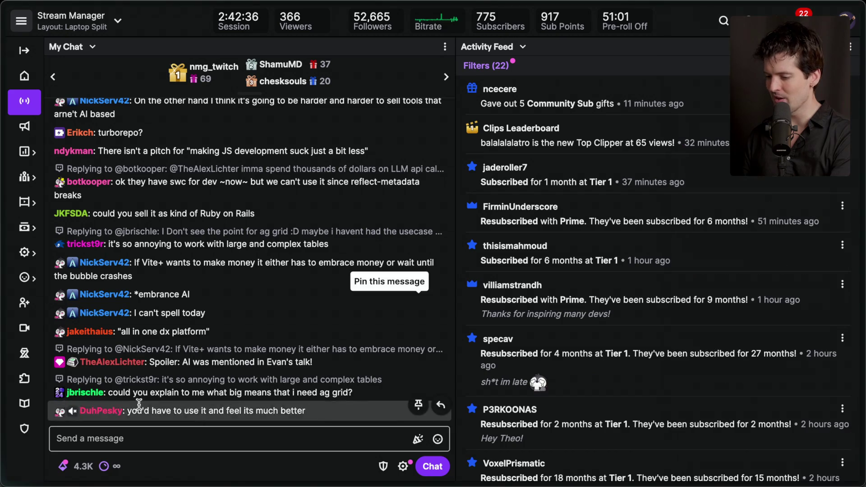
pyautogui.moveTo(864, 234)
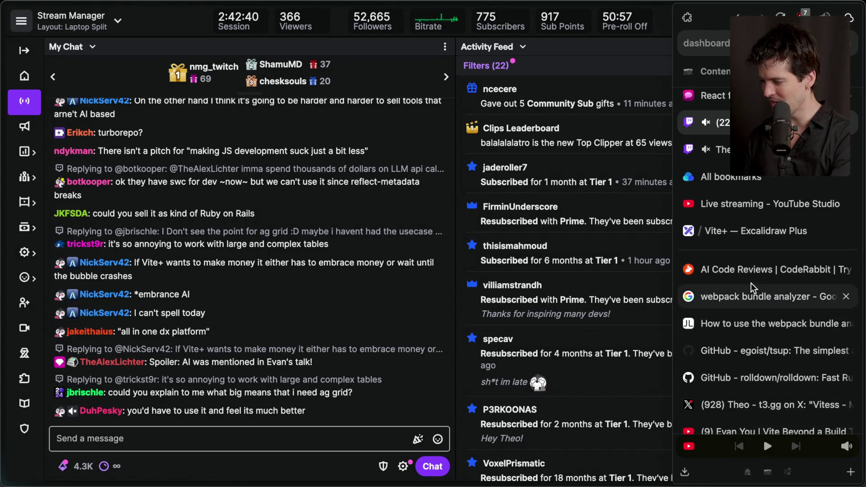
pyautogui.click(751, 270)
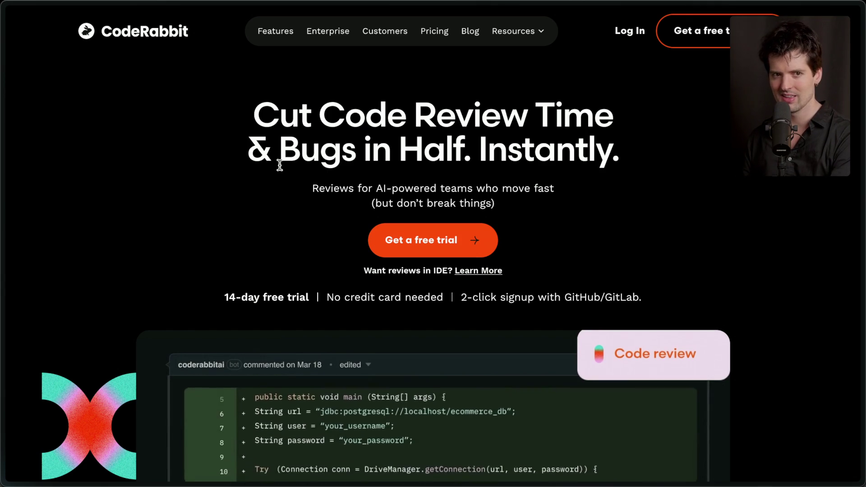
pyautogui.moveTo(864, 325)
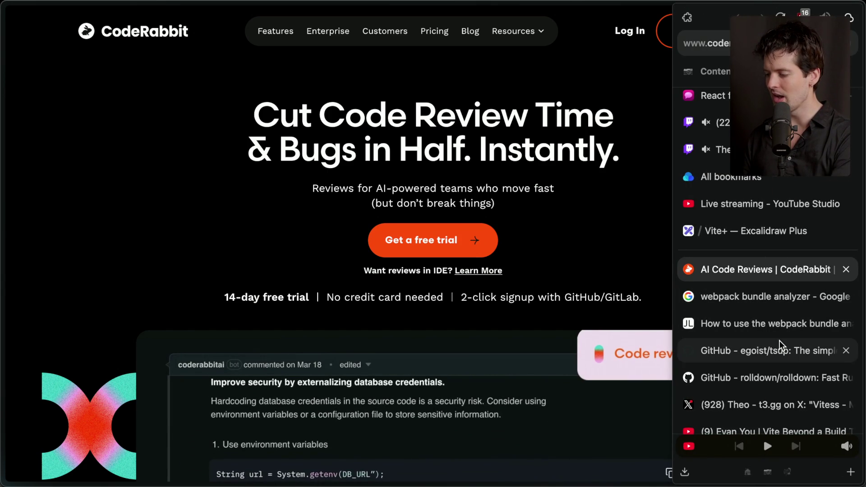
pyautogui.scroll(-2, 782, 346)
pyautogui.scroll(-2, 782, 345)
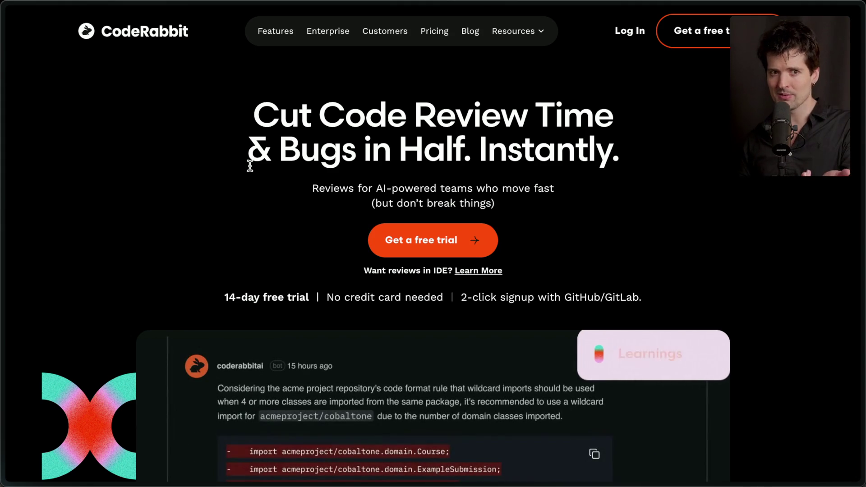
pyautogui.click(736, 394)
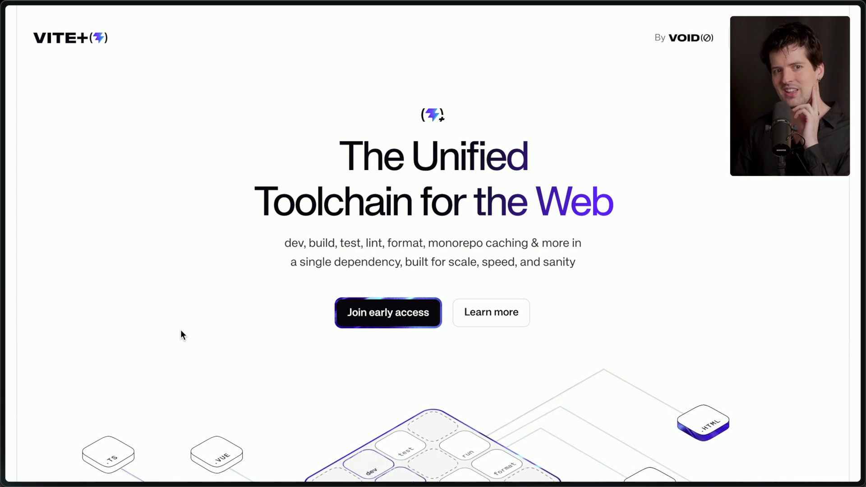
# Step: Scroll back in the Stream Manager chat and select the viewer's message about buying Vite+ for NestJS monorepos
pyautogui.moveTo(764, 438)
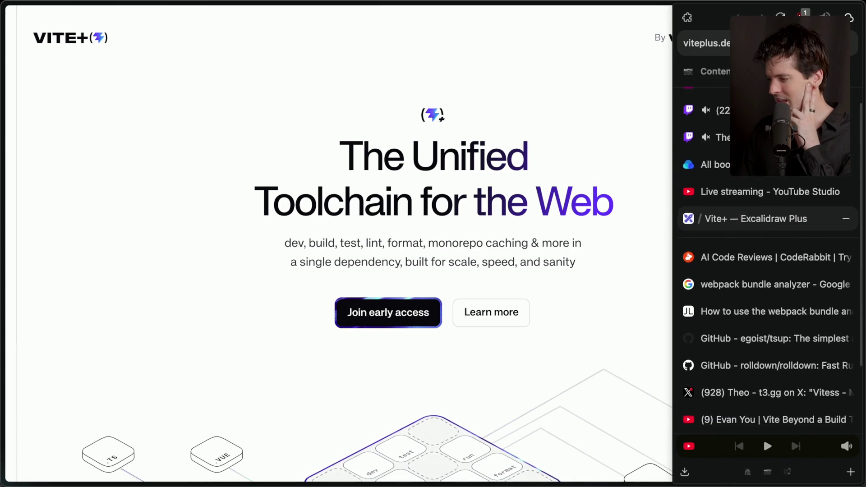
pyautogui.hotkey('ctrl', 'Tab')
pyautogui.scroll(5, 226, 277)
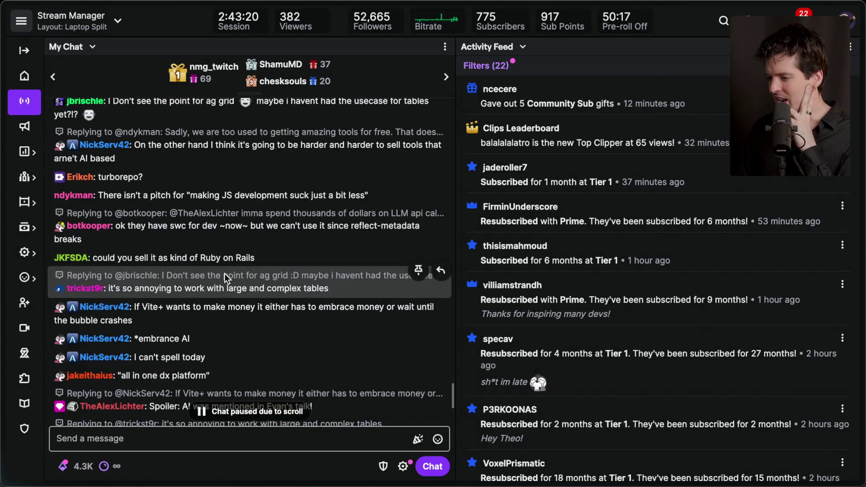
pyautogui.scroll(5, 226, 277)
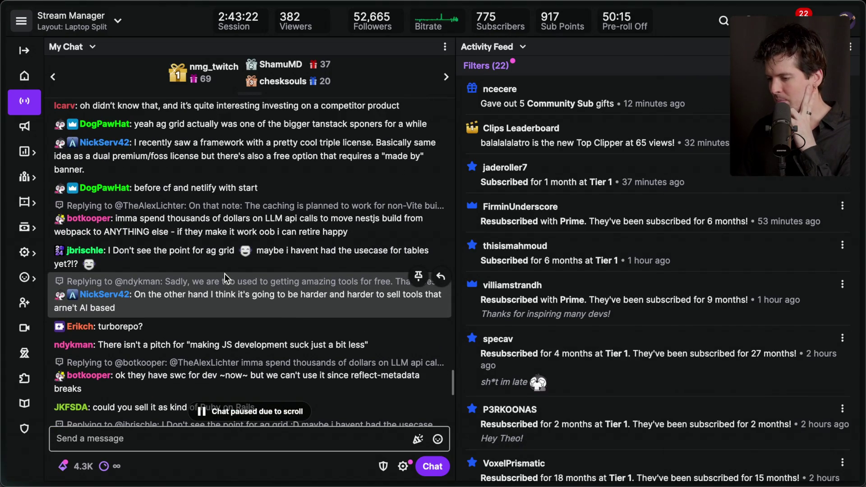
pyautogui.scroll(7, 225, 277)
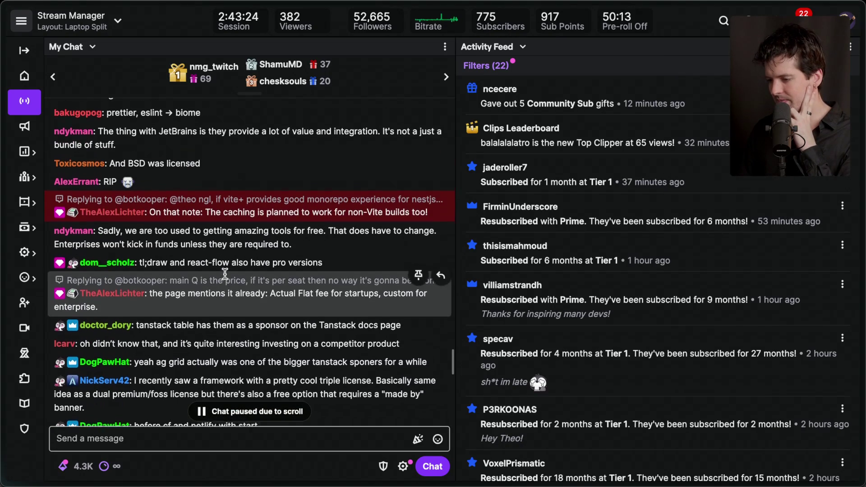
pyautogui.scroll(7, 225, 273)
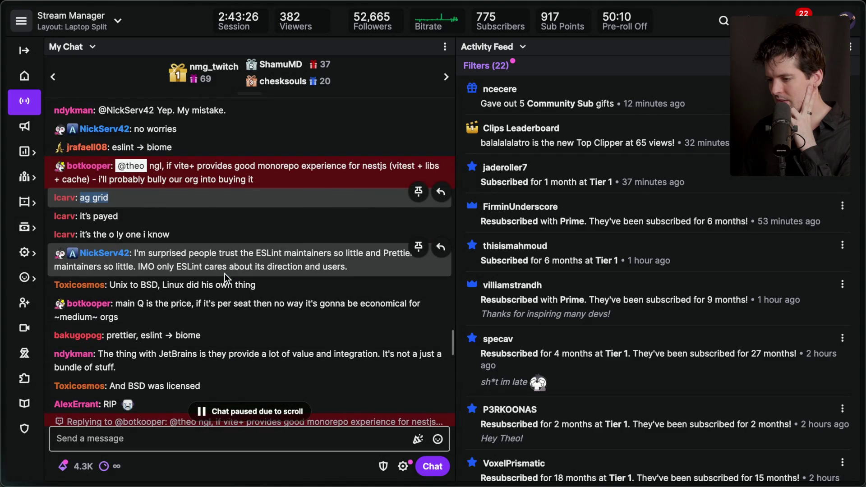
pyautogui.scroll(2, 225, 273)
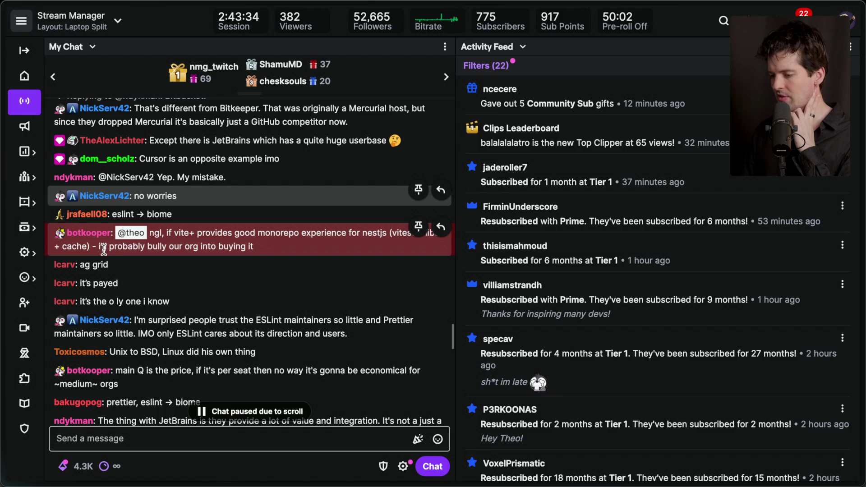
pyautogui.moveTo(98, 247); pyautogui.dragTo(254, 247)
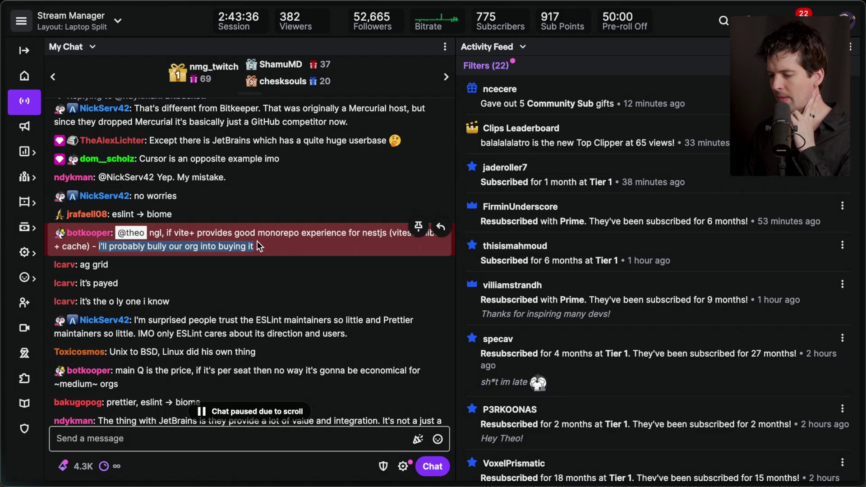
# Step: Clear the chat selection and switch to the 'Vite+ — Excalidraw Plus' tab
pyautogui.click(259, 248)
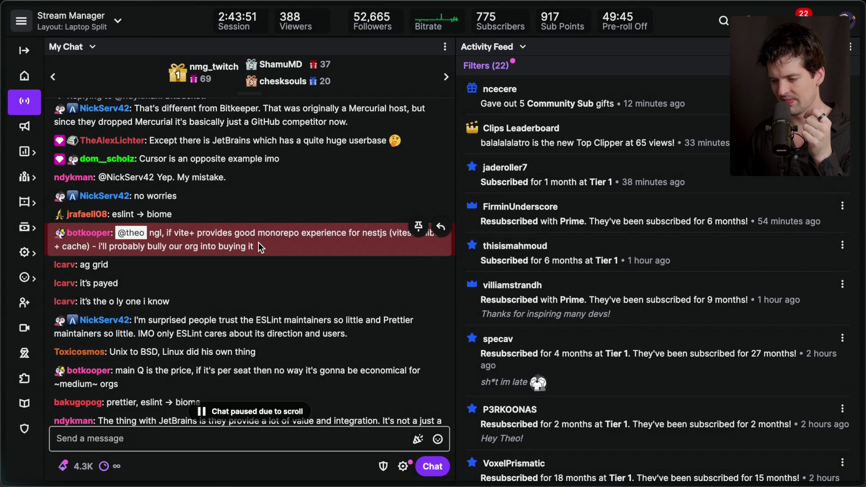
pyautogui.moveTo(863, 248)
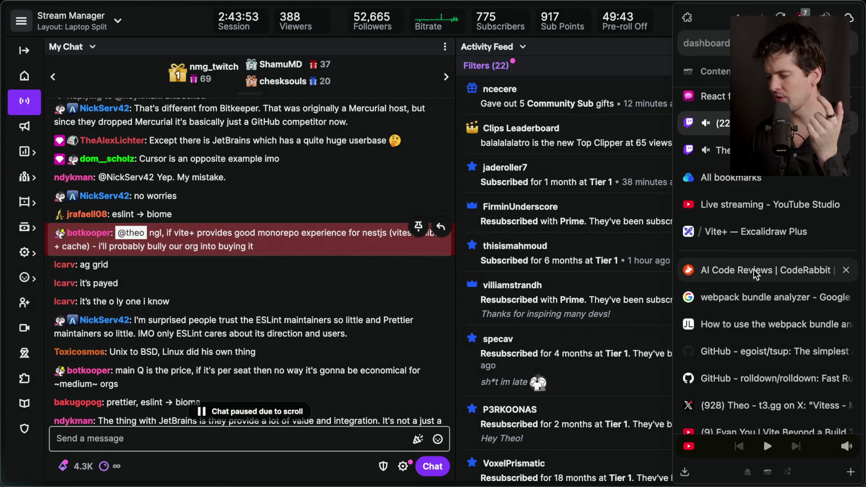
pyautogui.click(760, 233)
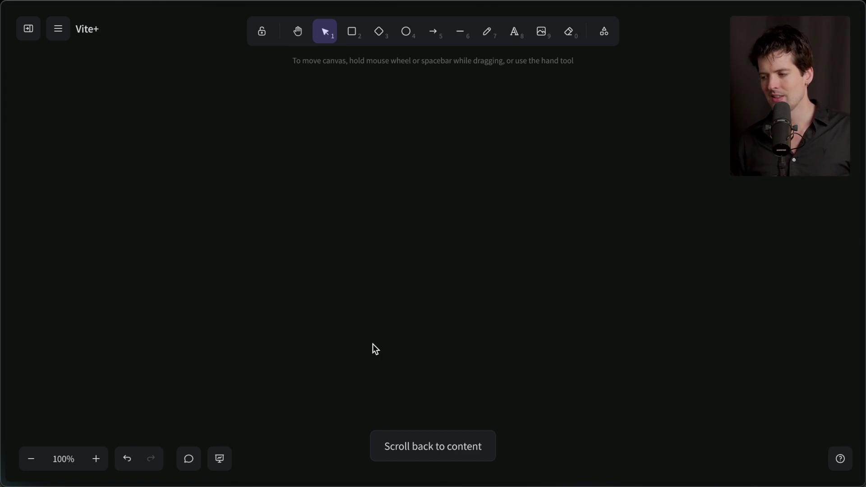
# Step: Write 'when do I adopt?' on the canvas and move it up to the top centre
pyautogui.doubleClick(393, 199)
pyautogui.write('"when do')
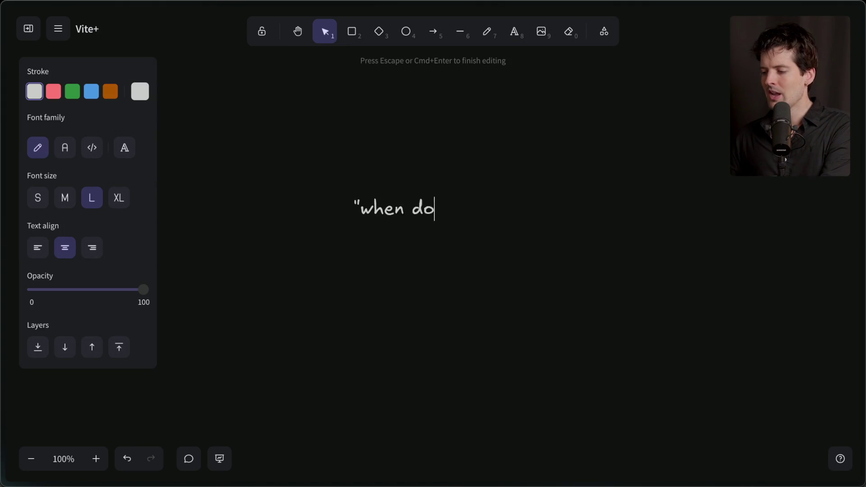
pyautogui.write(' I adopt?"')
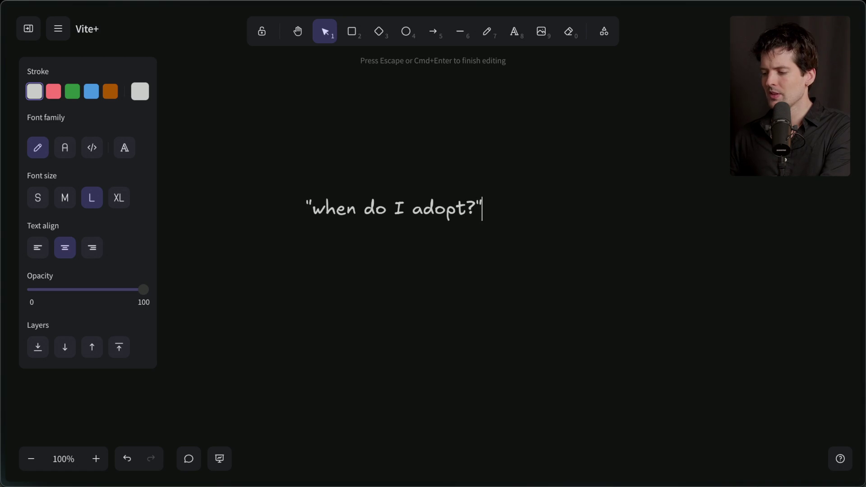
pyautogui.click(434, 270)
pyautogui.moveTo(413, 208)
pyautogui.mouseDown()
pyautogui.moveTo(457, 115)
pyautogui.moveTo(450, 123)
pyautogui.mouseUp()
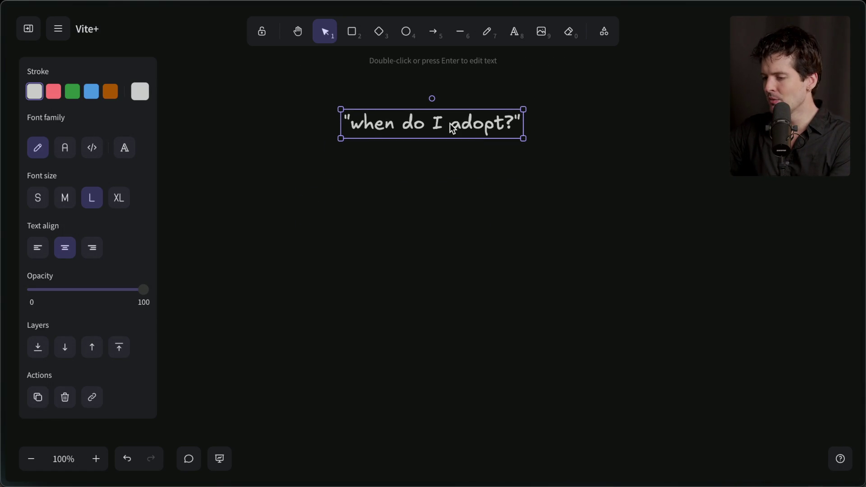
pyautogui.click(461, 158)
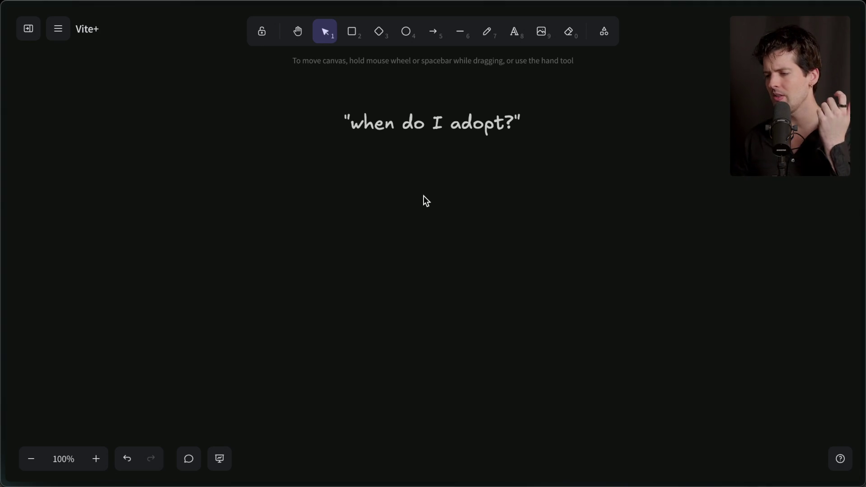
# Step: View the 'Vite+ | The Unified Toolchain' page, highlight its subtitle, then return to the board
pyautogui.moveTo(864, 243)
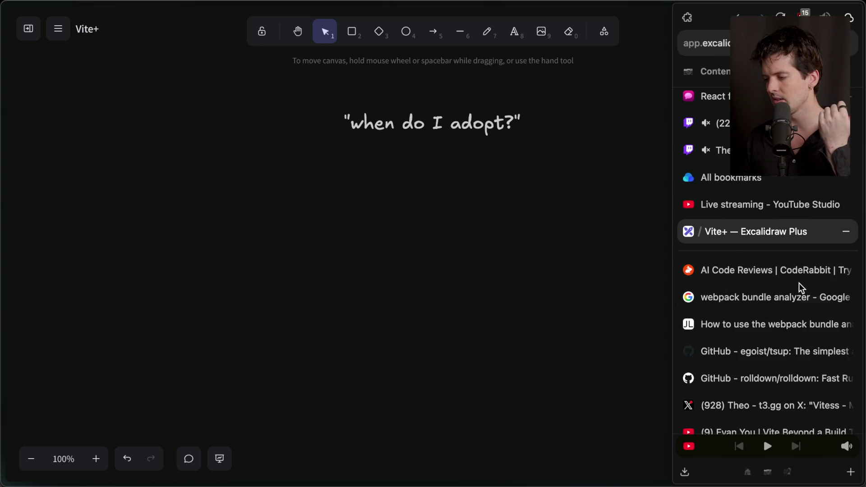
pyautogui.scroll(-2, 749, 377)
pyautogui.click(746, 372)
pyautogui.tripleClick(295, 241)
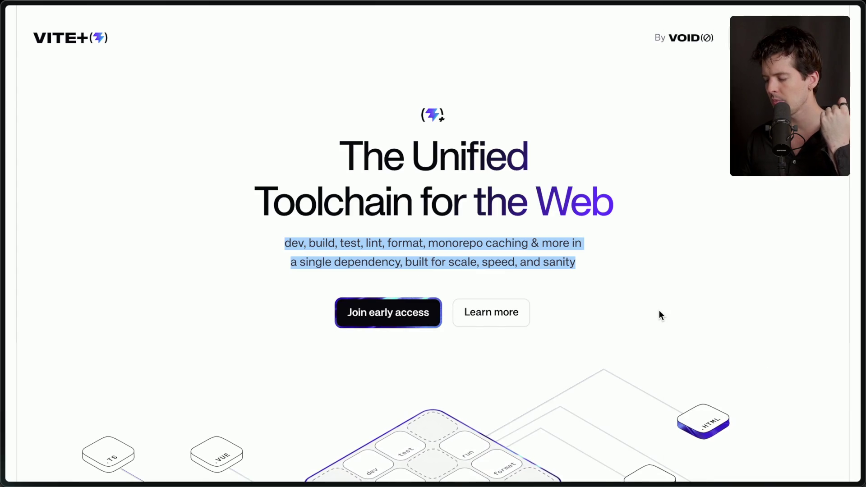
pyautogui.click(534, 285)
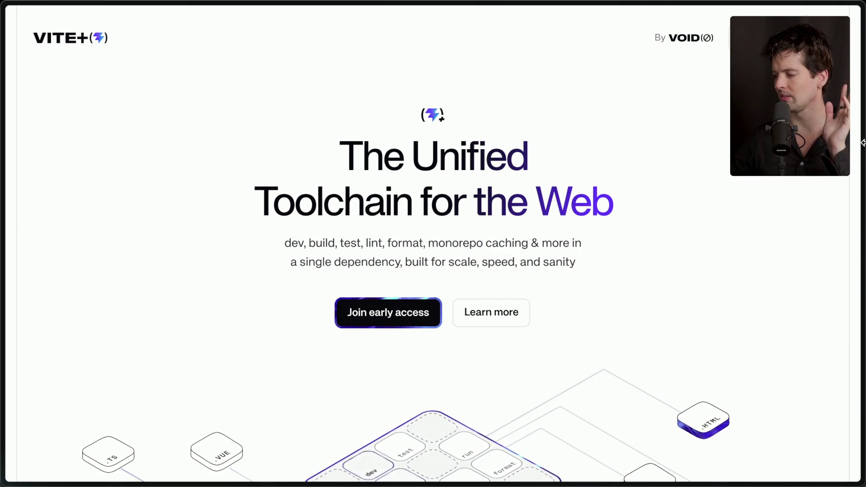
pyautogui.click(711, 144)
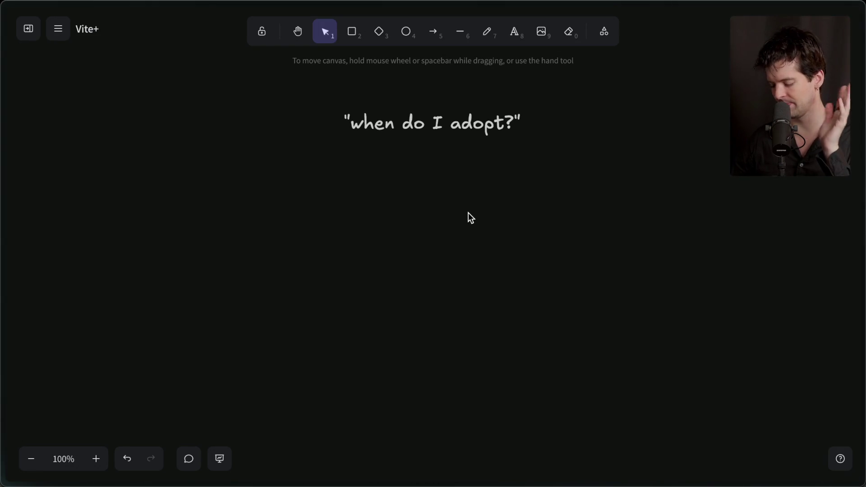
# Step: Pan the Vite+ board up and down to look over the 'when do I adopt?' text
pyautogui.scroll(2, 471, 253)
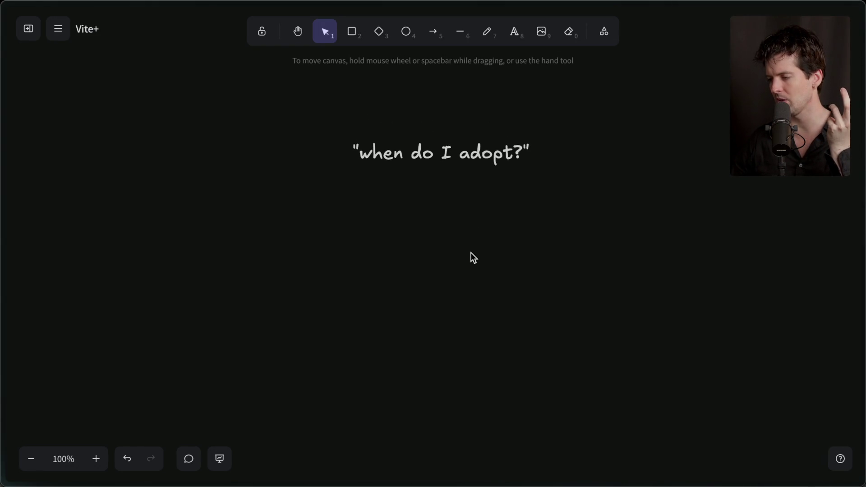
pyautogui.scroll(-3, 471, 252)
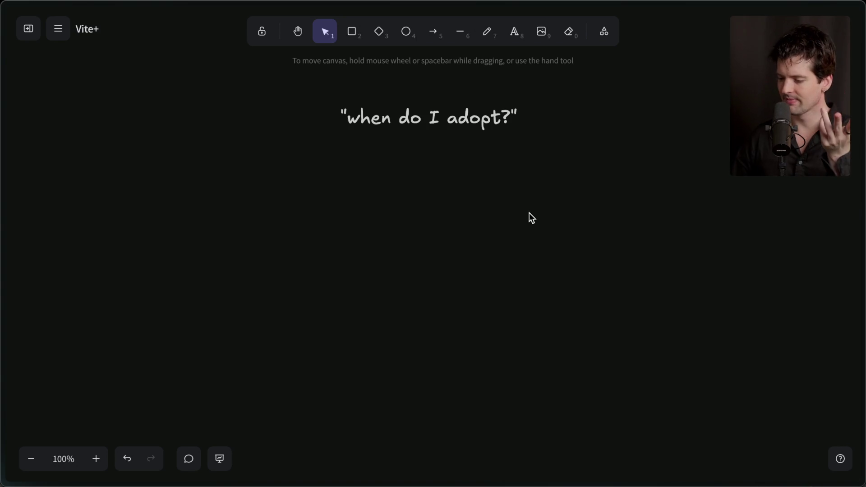
pyautogui.moveTo(862, 190)
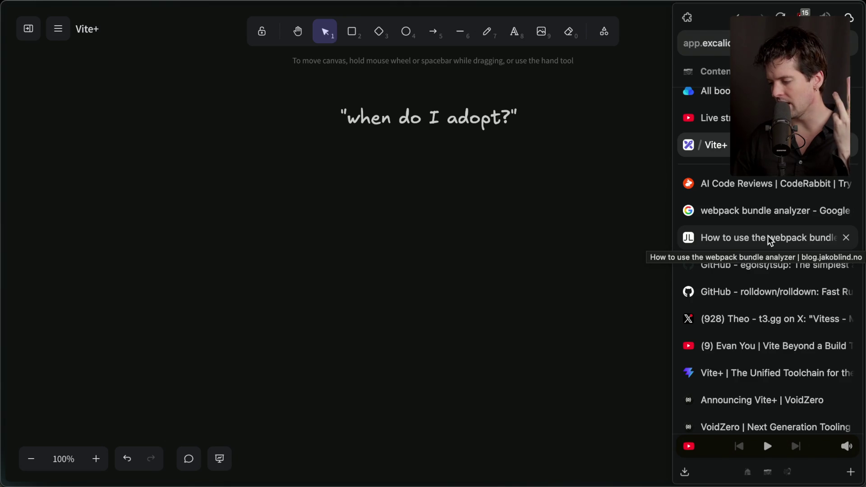
pyautogui.scroll(-1, 770, 242)
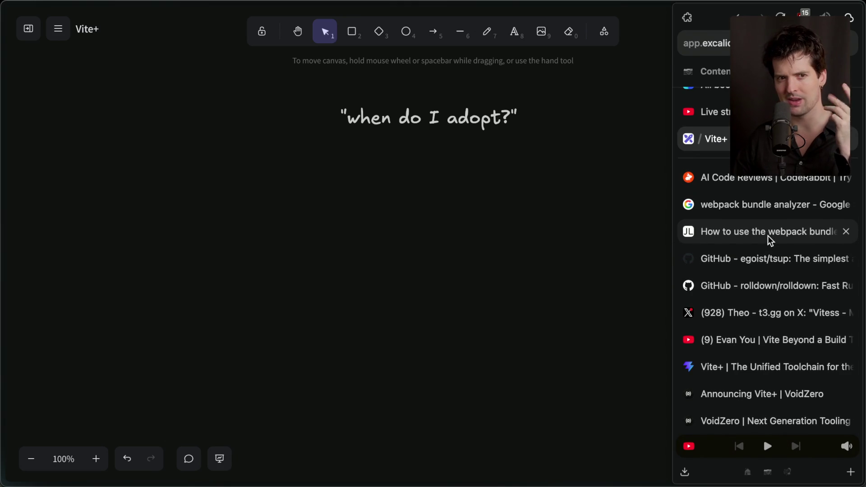
pyautogui.scroll(4, 770, 241)
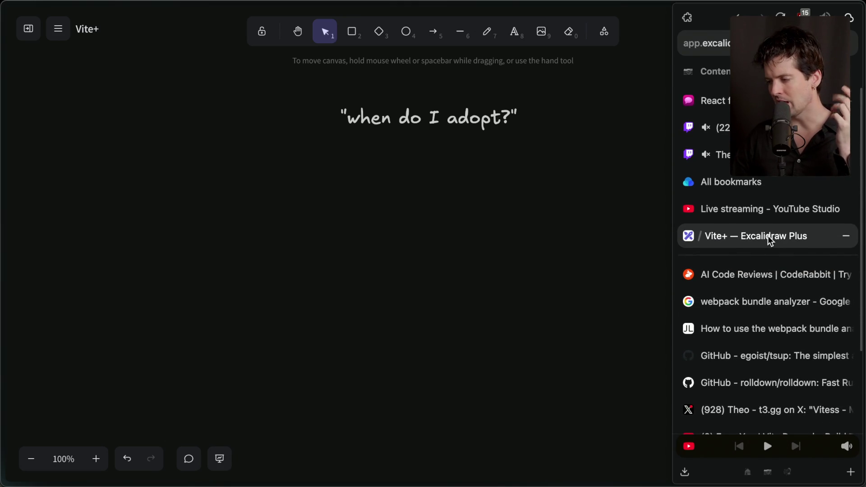